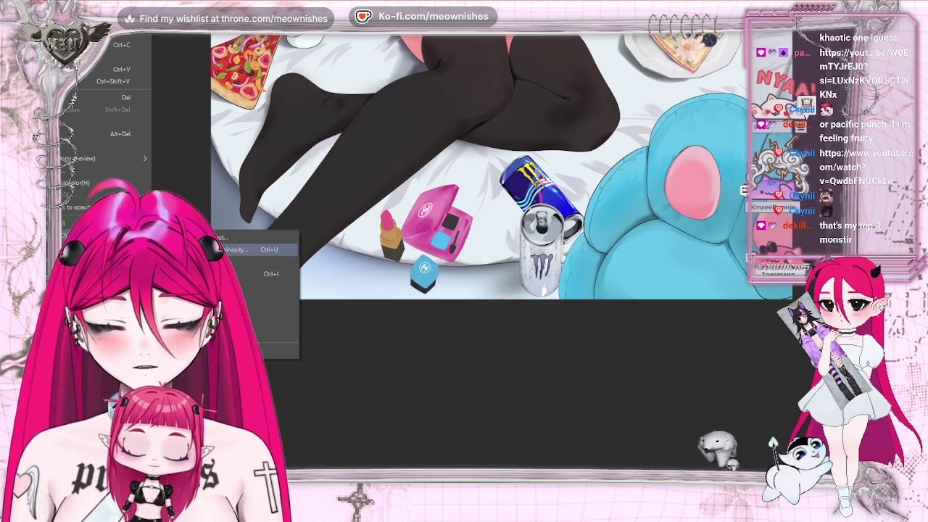
# Apply a Hue/Saturation/Luminosity adjustment of Hue -21, Saturation 20, Luminosity -7 to the makeup colours
pyautogui.click(239, 249)
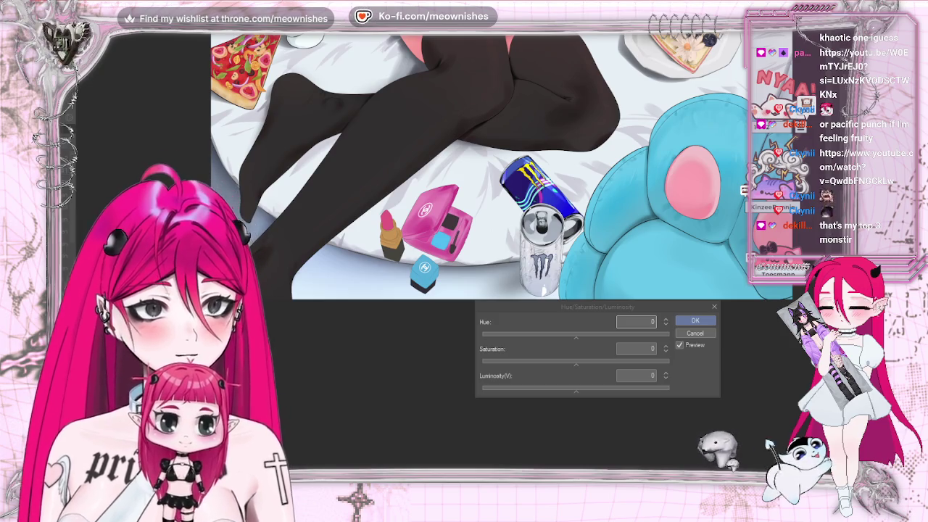
pyautogui.click(608, 357)
pyautogui.click(587, 392)
pyautogui.moveTo(585, 364); pyautogui.dragTo(603, 359)
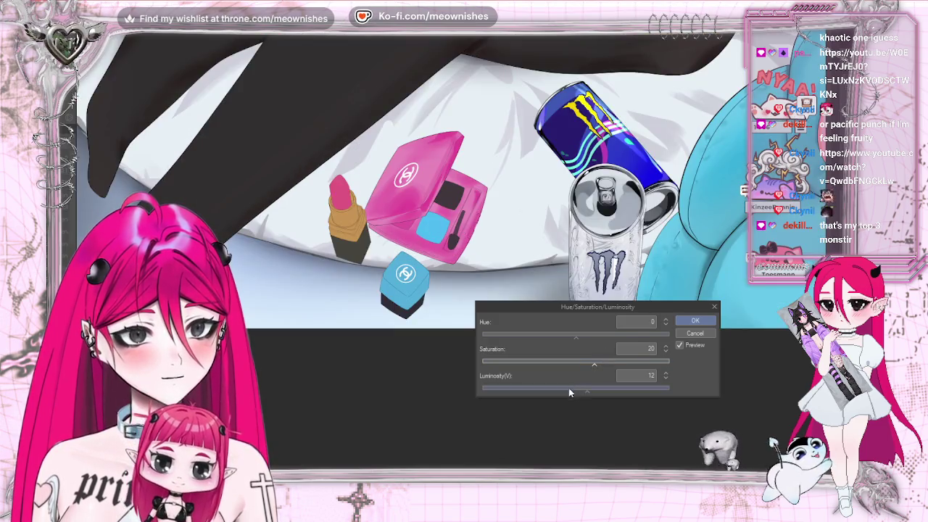
pyautogui.click(559, 388)
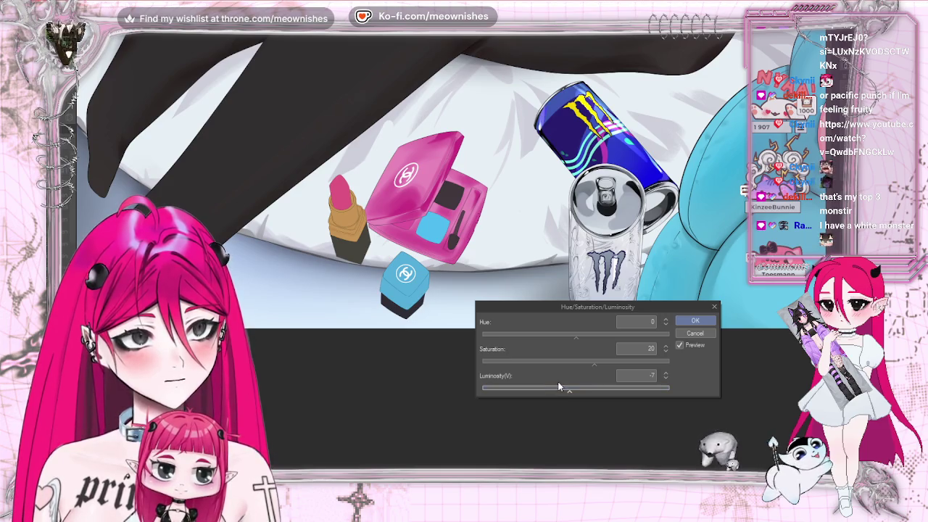
pyautogui.click(593, 335)
pyautogui.moveTo(589, 339); pyautogui.dragTo(548, 339)
pyautogui.click(566, 337)
pyautogui.scroll(-3, 625, 296)
pyautogui.scroll(3, 625, 296)
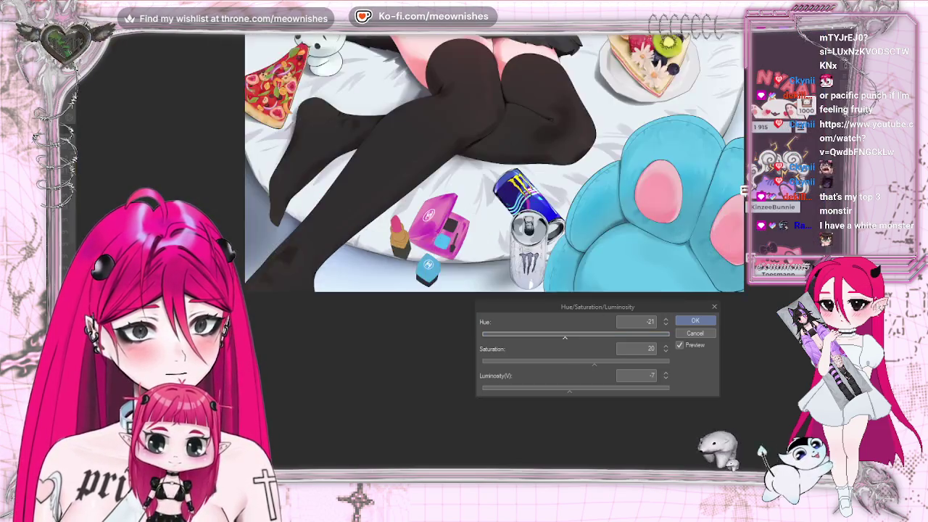
pyautogui.scroll(2, 625, 296)
pyautogui.press('Return')
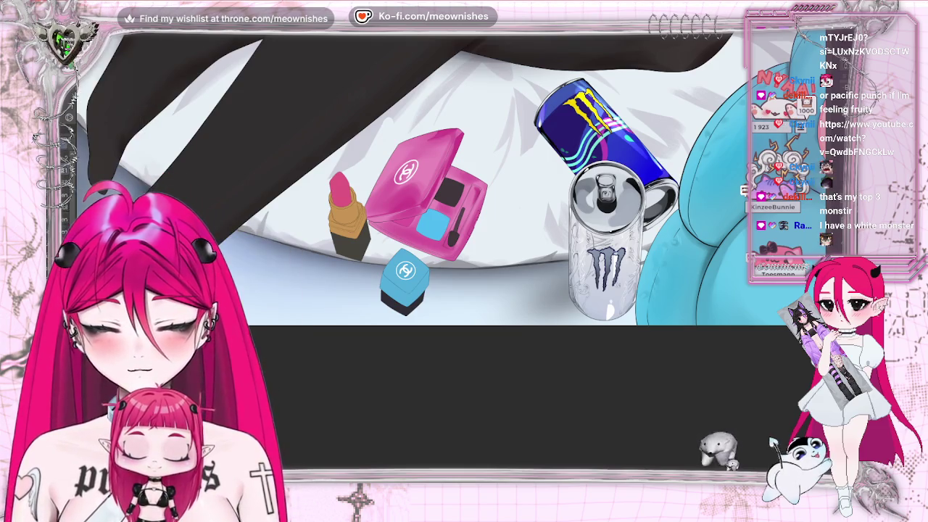
# Reopen Hue/Saturation/Luminosity with Ctrl+U and apply Hue 3, Saturation 11, Luminosity 12
pyautogui.hotkey('ctrl', 'u')
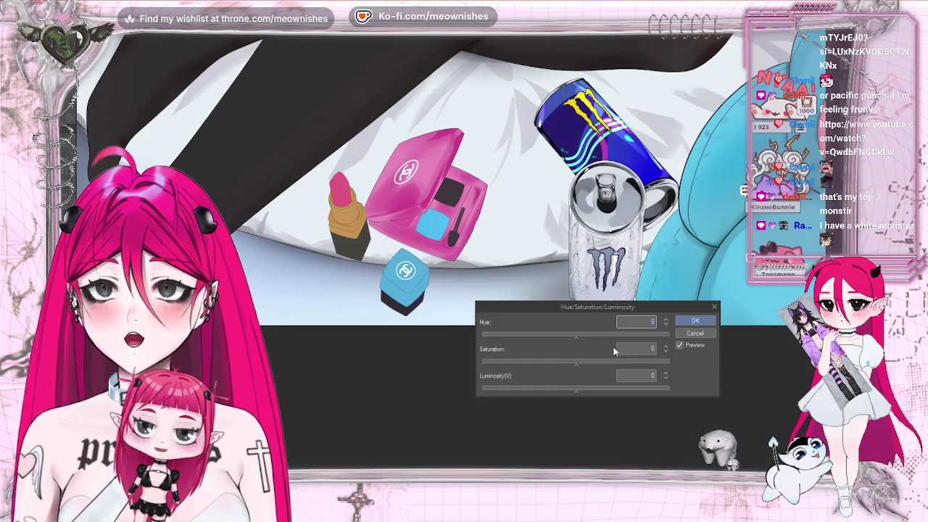
pyautogui.click(586, 387)
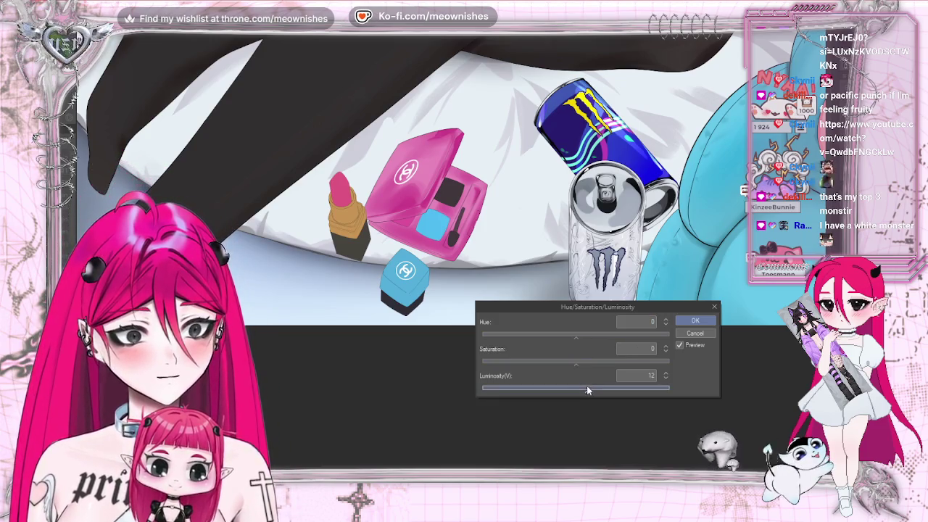
pyautogui.click(589, 361)
pyautogui.moveTo(590, 362); pyautogui.dragTo(584, 336)
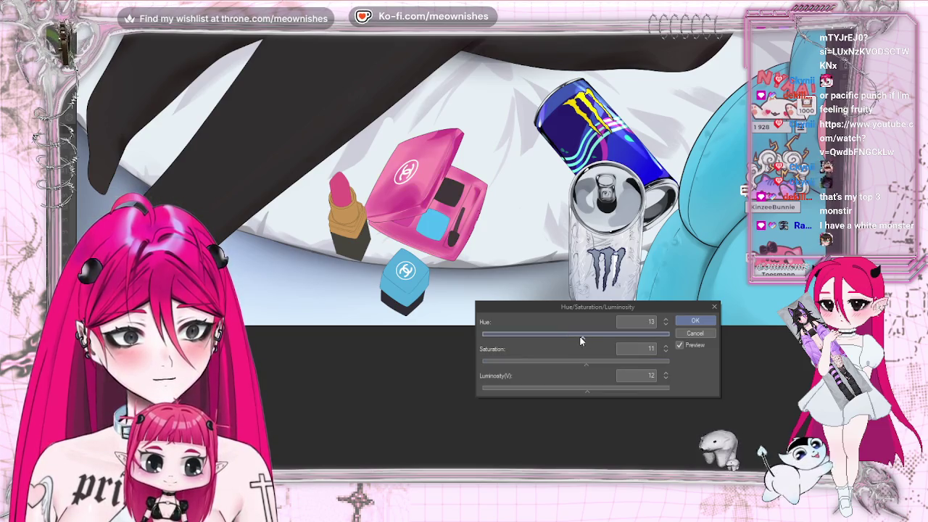
pyautogui.scroll(-3, 406, 181)
pyautogui.scroll(-2, 406, 181)
pyautogui.scroll(3, 407, 181)
pyautogui.scroll(2, 406, 181)
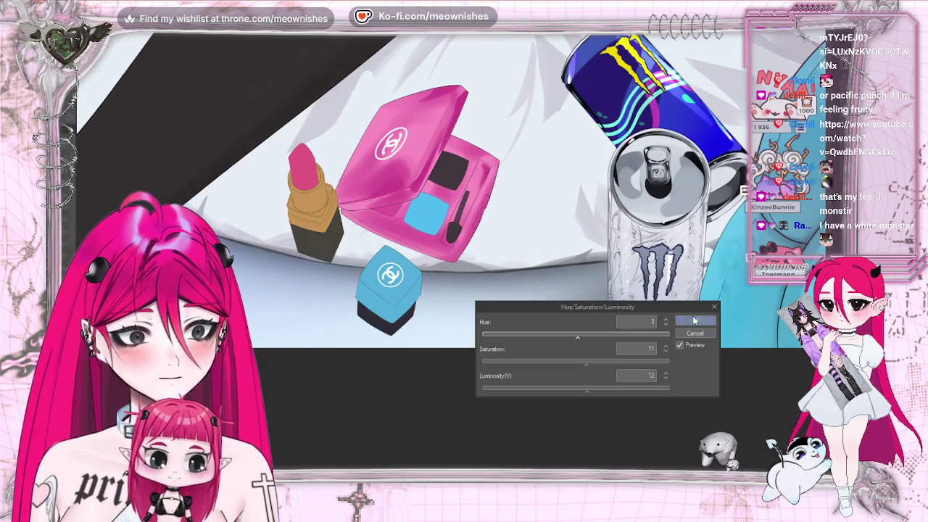
pyautogui.click(694, 320)
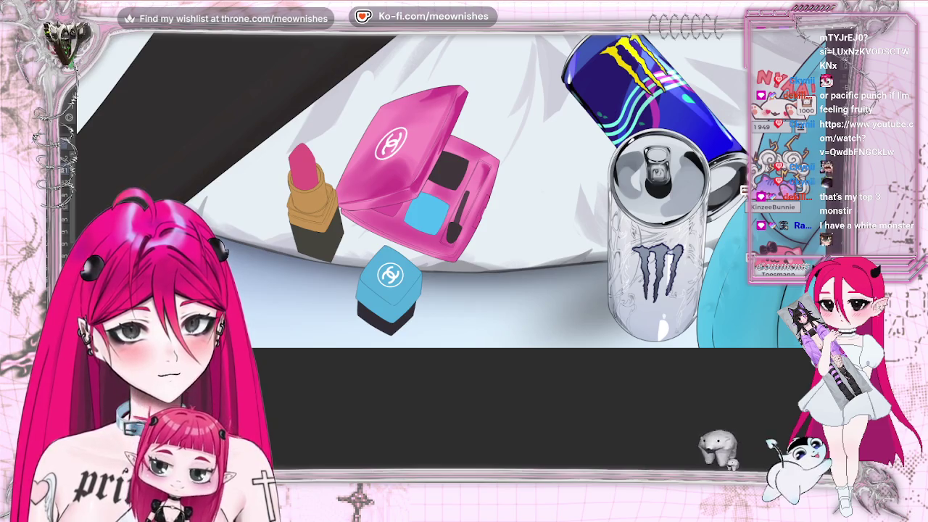
# Lasso a freehand selection around the pink eyeshadow compact
pyautogui.moveTo(395, 80); pyautogui.dragTo(377, 101)
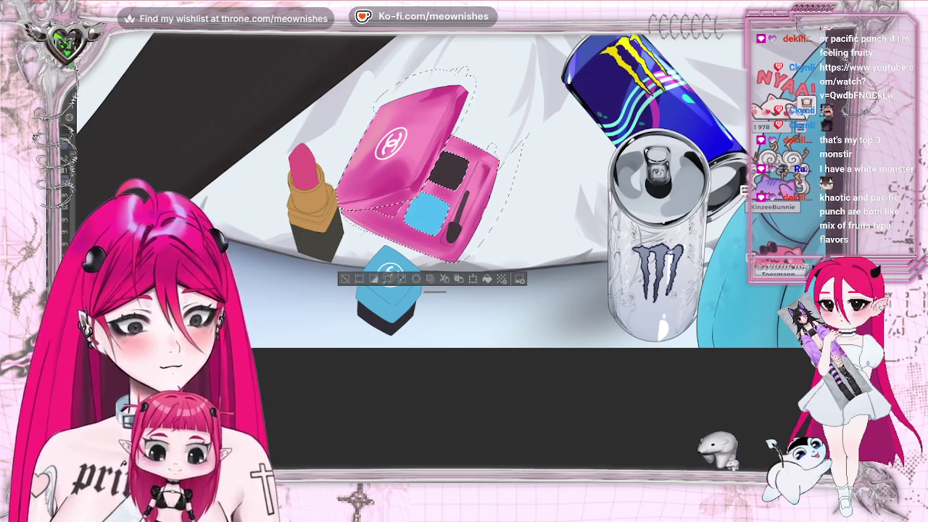
# Paint a light white highlight streak on the compact lid, redoing the first stroke
pyautogui.moveTo(444, 95); pyautogui.dragTo(435, 136)
pyautogui.hotkey('ctrl', 'z')
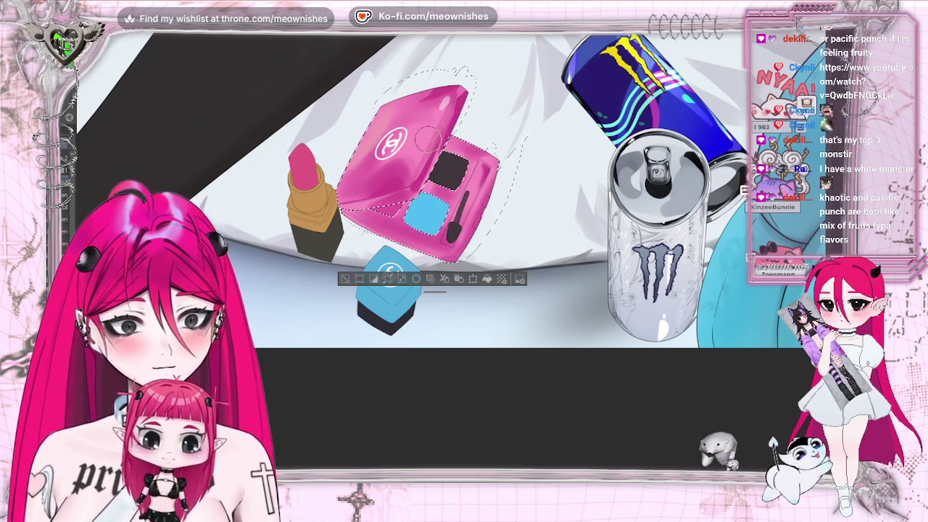
pyautogui.moveTo(444, 96); pyautogui.dragTo(424, 138)
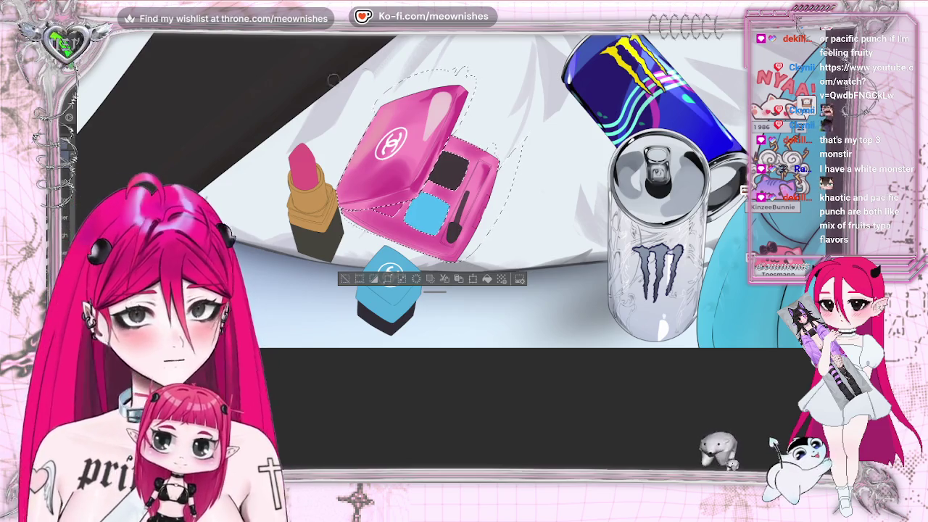
pyautogui.moveTo(451, 104); pyautogui.dragTo(458, 82)
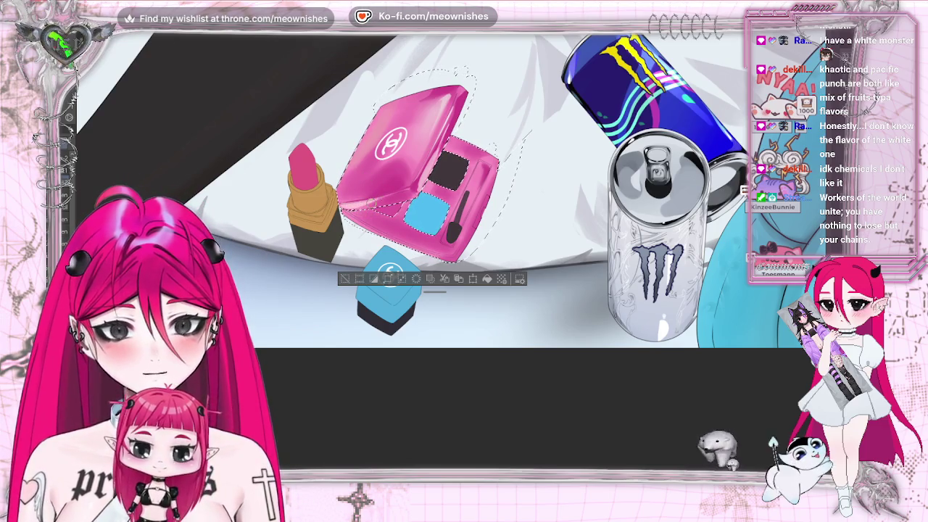
# Zoom the view out from the pink compact
pyautogui.press('-')
# Deselect the compact and zoom out to fit the whole illustration in view
pyautogui.hotkey('ctrl', 'd')
pyautogui.hotkey('ctrl', '0')
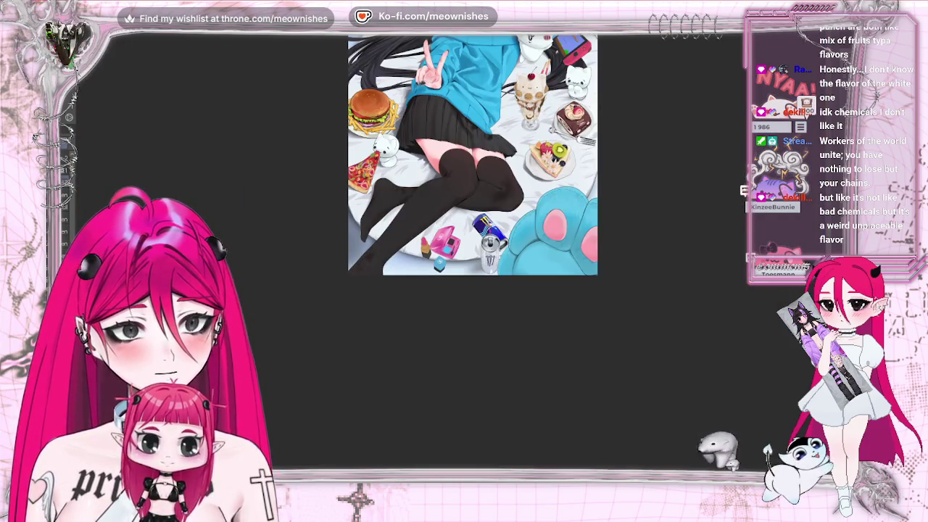
pyautogui.scroll(5, 442, 243)
pyautogui.hotkey('ctrl', 'z')
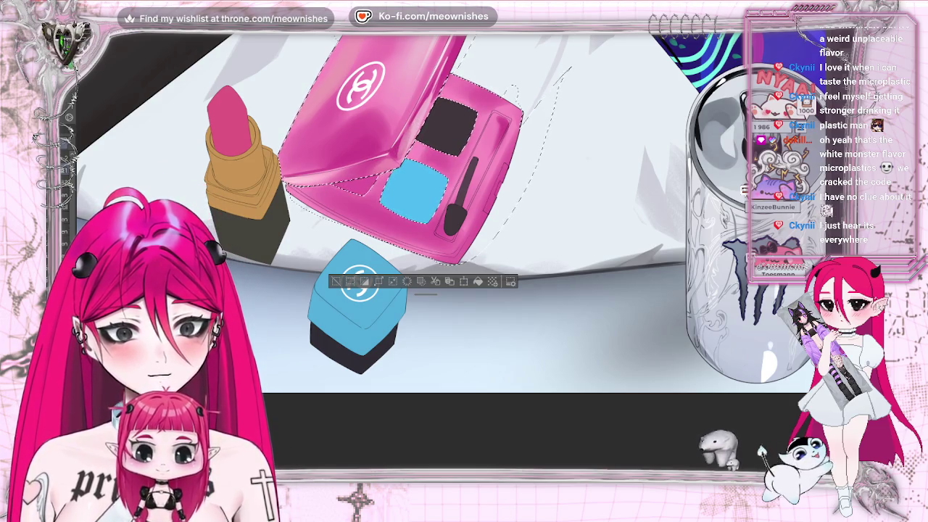
pyautogui.hotkey('ctrl', '-')
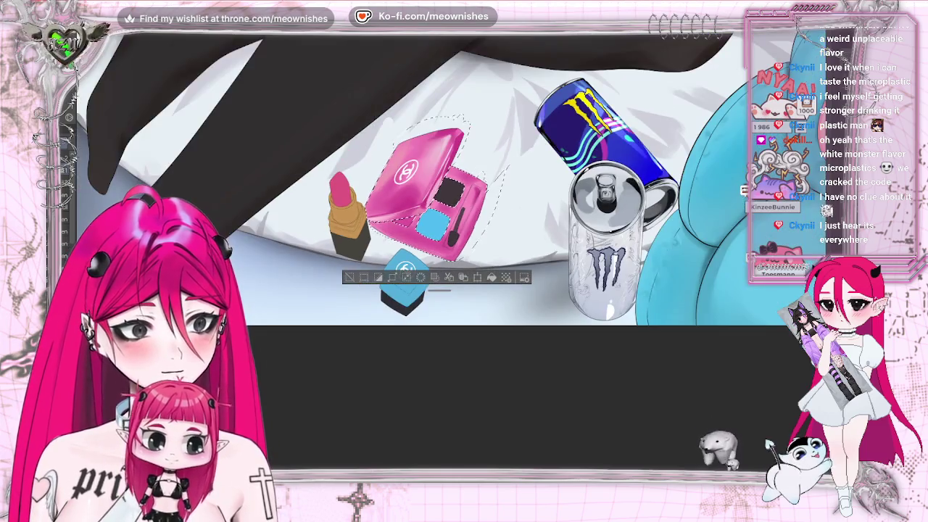
pyautogui.click(349, 278)
pyautogui.hotkey('ctrl', '0')
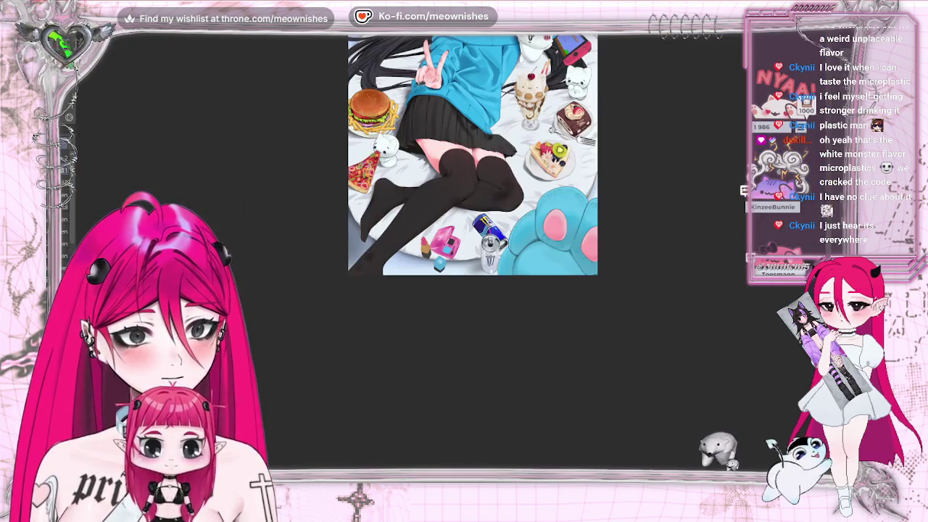
# Lasso around the compact, deselect, and undo to revert the lid highlights to deeper pink
pyautogui.hotkey('ctrl', '-')
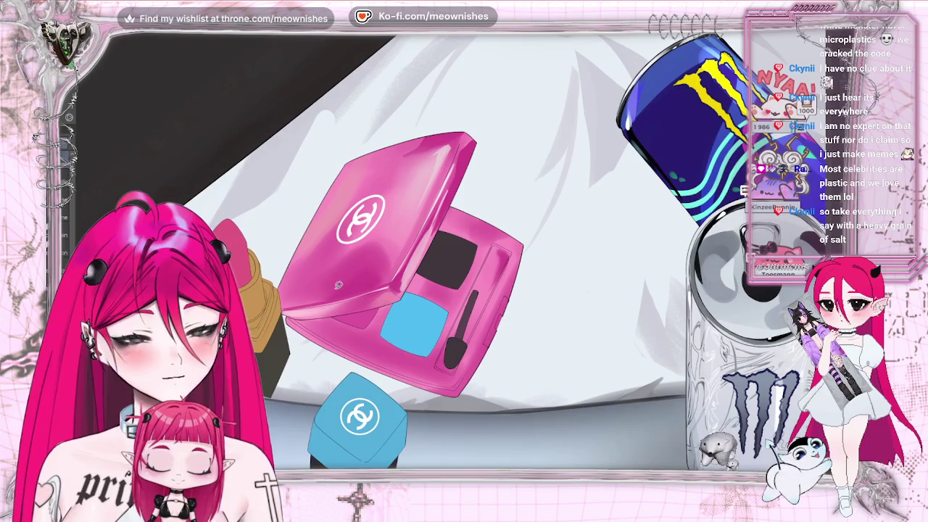
pyautogui.moveTo(307, 283); pyautogui.dragTo(332, 339)
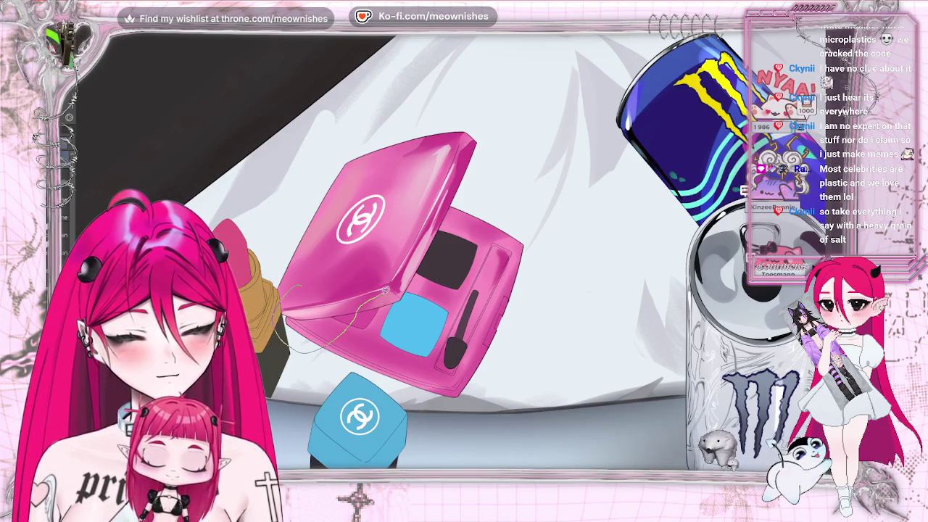
pyautogui.moveTo(493, 184); pyautogui.dragTo(449, 107)
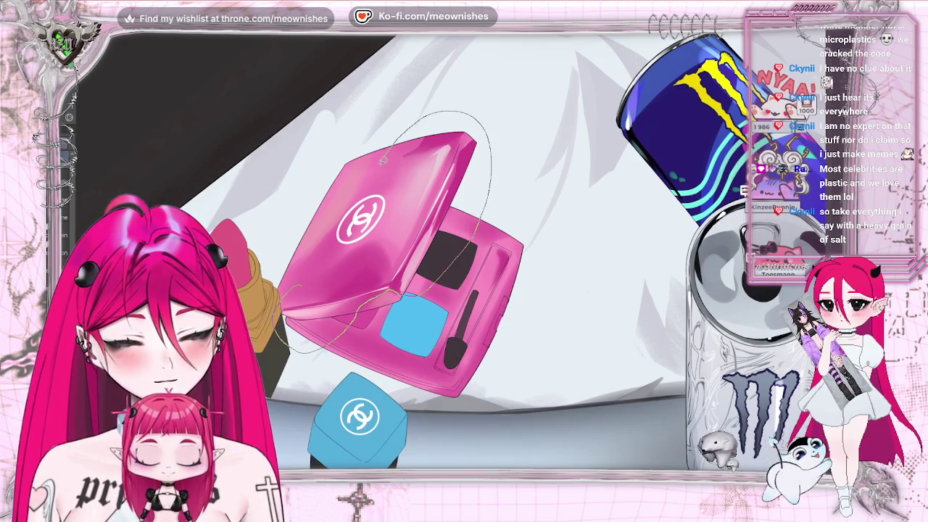
pyautogui.moveTo(278, 298); pyautogui.dragTo(280, 303)
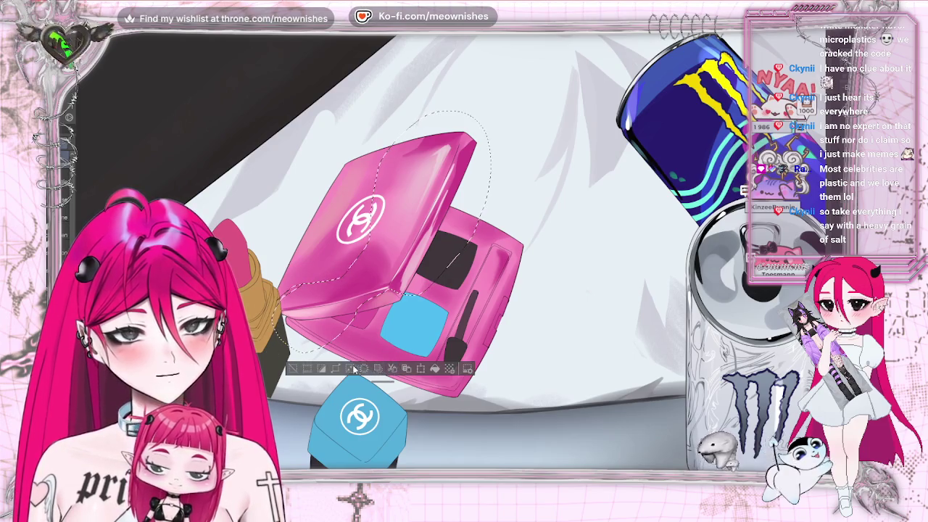
pyautogui.hotkey('ctrl', 'd')
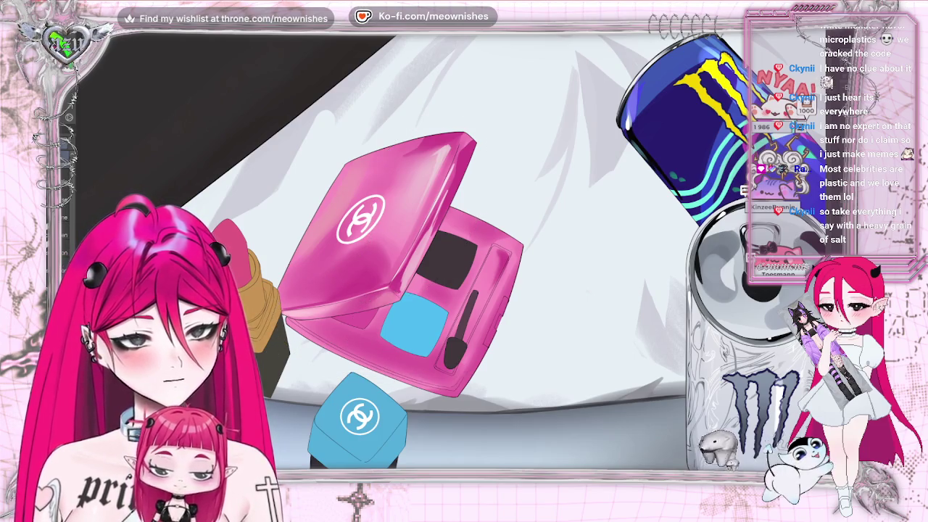
pyautogui.hotkey('ctrl', 'z')
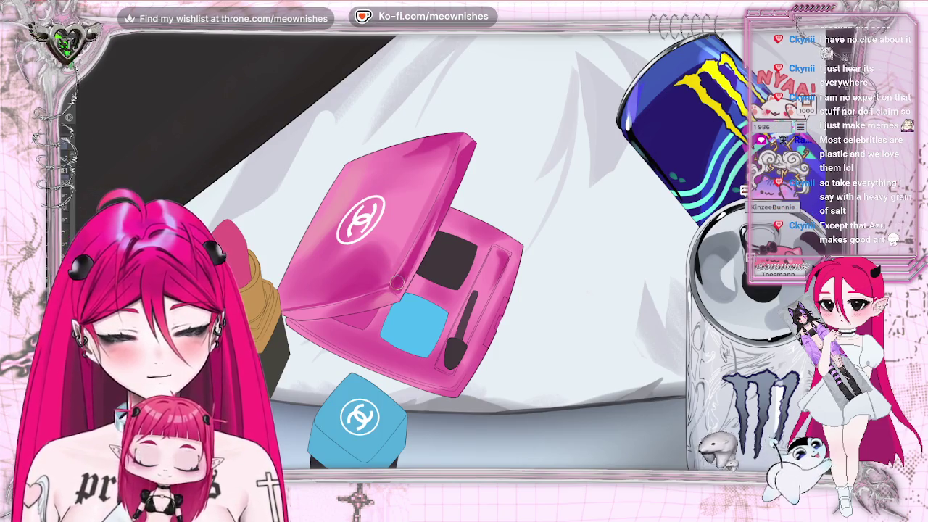
pyautogui.hotkey('ctrl', '0')
pyautogui.hotkey('ctrl', '0')
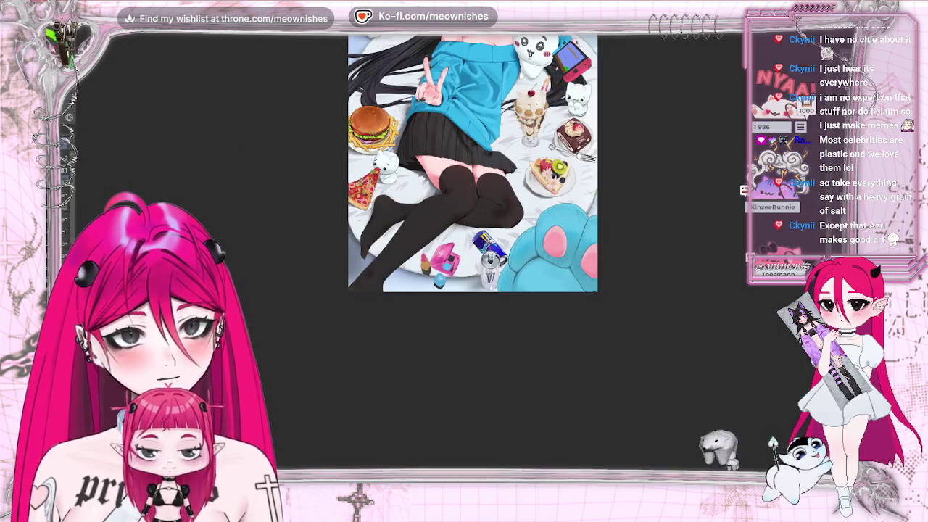
# Zoom from the whole artwork in on the pink compact with the mouse wheel
pyautogui.scroll(5, 391, 276)
pyautogui.scroll(3, 392, 275)
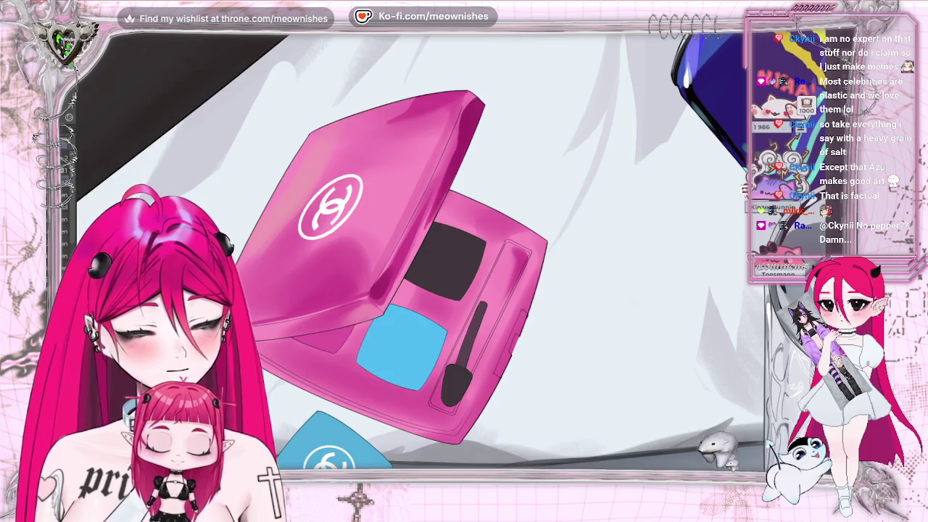
# Zoom out and back in to frame the compact, lipstick and Monster cans
pyautogui.scroll(-2, 435, 254)
pyautogui.scroll(-1, 435, 254)
pyautogui.scroll(1, 436, 254)
pyautogui.scroll(2, 435, 254)
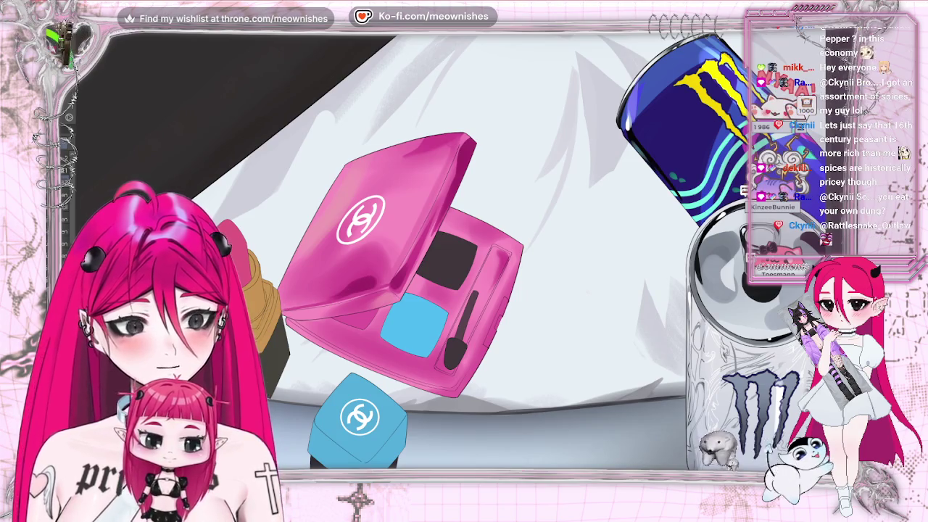
pyautogui.scroll(-5, 290, 304)
pyautogui.scroll(5, 454, 255)
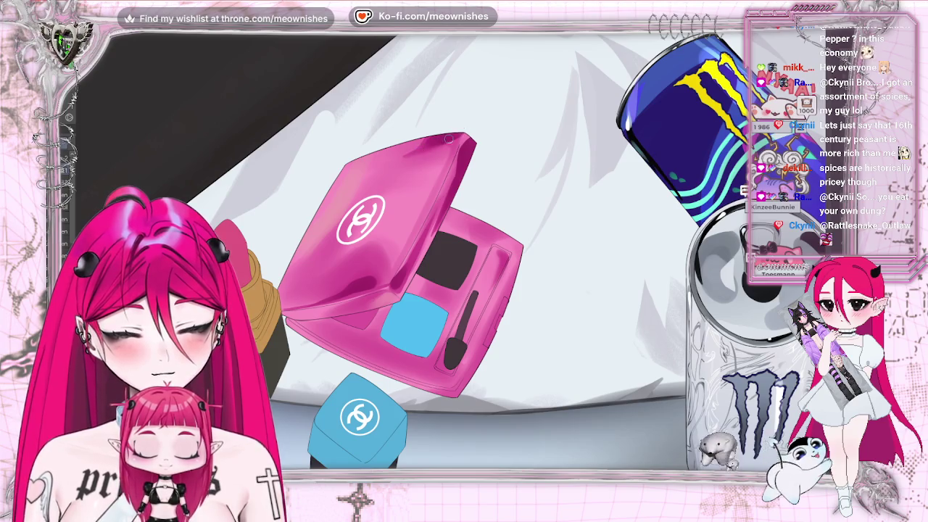
pyautogui.scroll(-3, 464, 254)
pyautogui.scroll(-5, 464, 254)
pyautogui.scroll(-2, 464, 217)
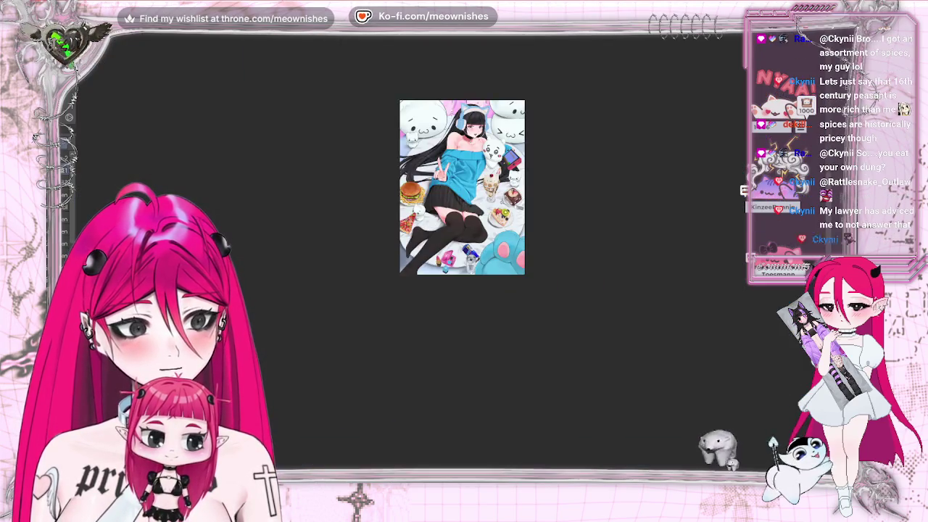
pyautogui.scroll(3, 450, 261)
pyautogui.scroll(3, 450, 250)
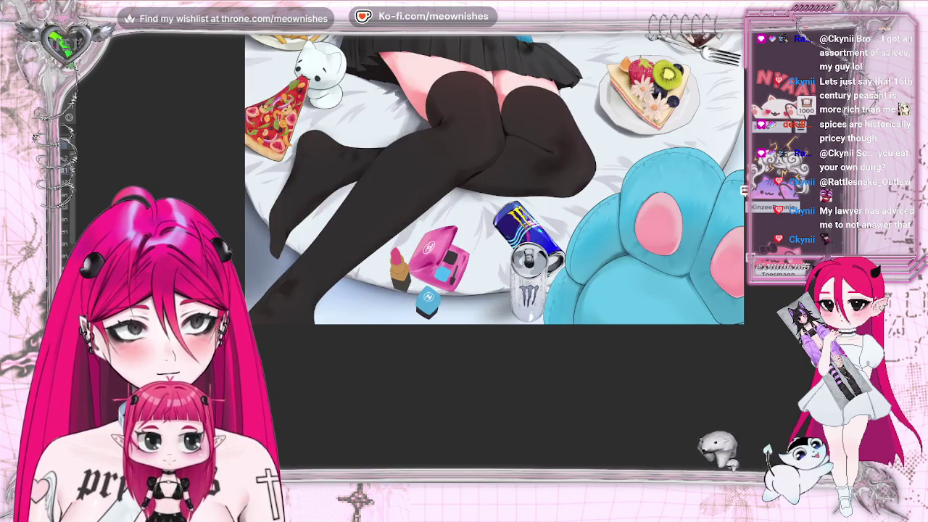
pyautogui.scroll(3, 454, 259)
pyautogui.scroll(2, 453, 259)
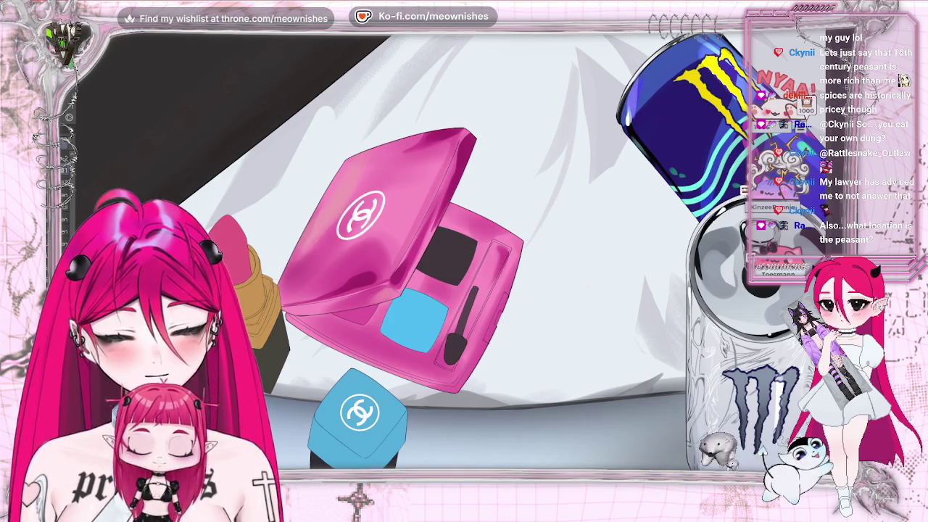
# Mirror the canvas horizontally to check the drawing, then zoom back in on the compact lid
pyautogui.scroll(-5, 453, 257)
pyautogui.scroll(-5, 454, 256)
pyautogui.press('m')
pyautogui.press('m')
pyautogui.scroll(-2, 449, 256)
pyautogui.scroll(3, 449, 256)
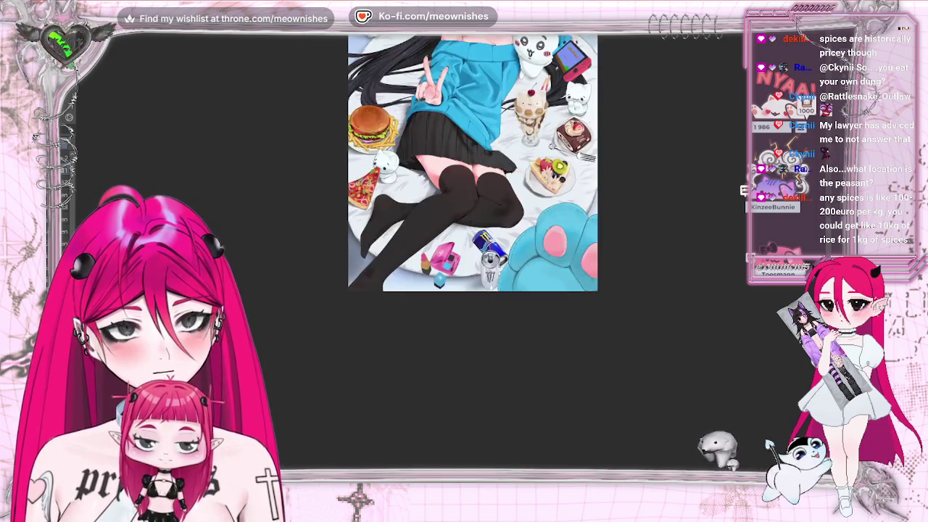
pyautogui.scroll(3, 450, 256)
pyautogui.scroll(2, 450, 256)
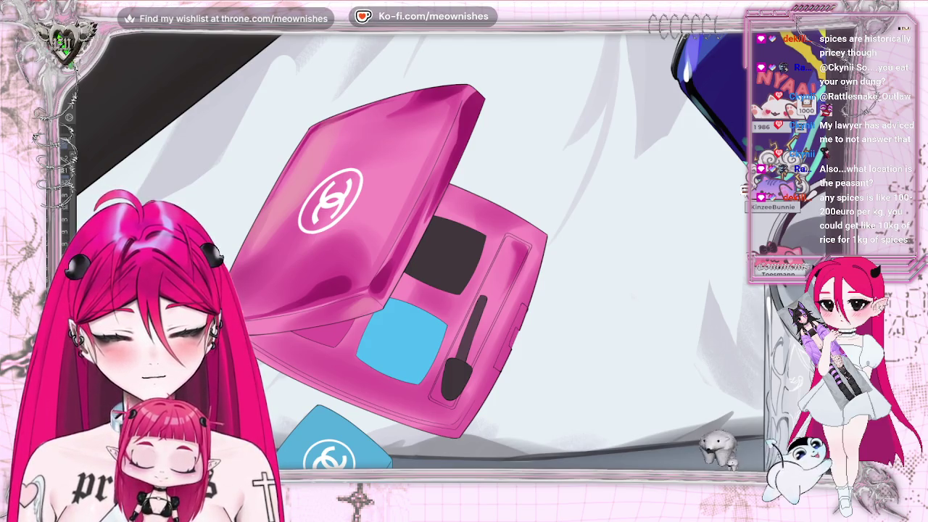
pyautogui.scroll(-10, 472, 164)
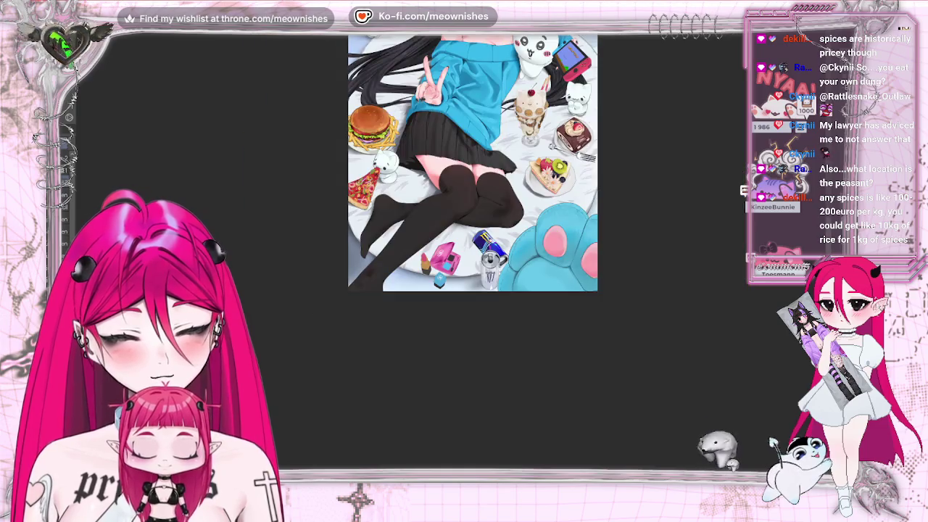
pyautogui.scroll(5, 442, 255)
pyautogui.scroll(3, 442, 255)
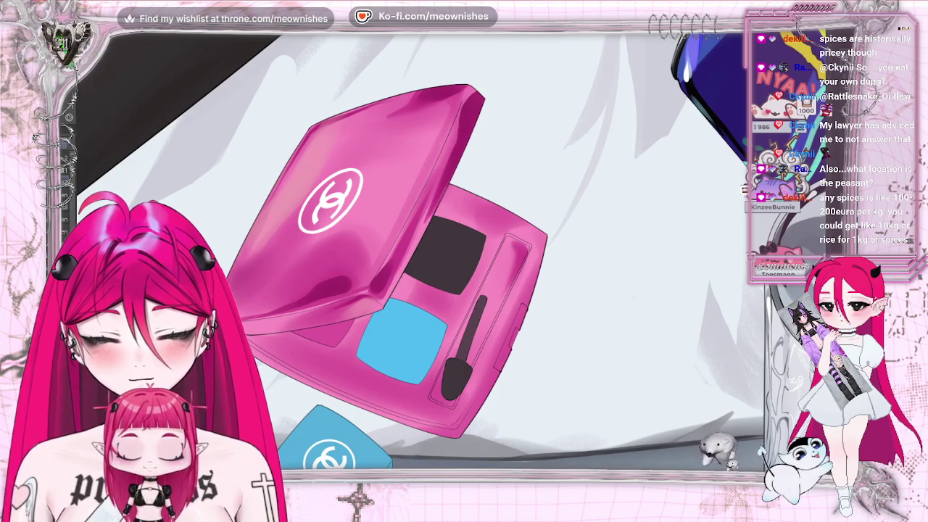
pyautogui.moveTo(468, 111); pyautogui.dragTo(433, 107)
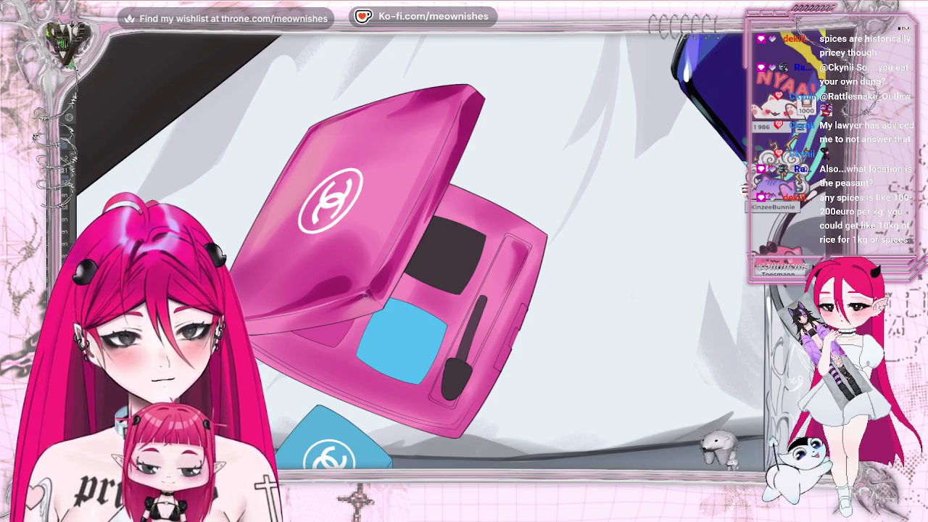
pyautogui.scroll(-3, 447, 257)
pyautogui.scroll(-2, 446, 257)
pyautogui.scroll(-2, 447, 257)
pyautogui.scroll(3, 450, 262)
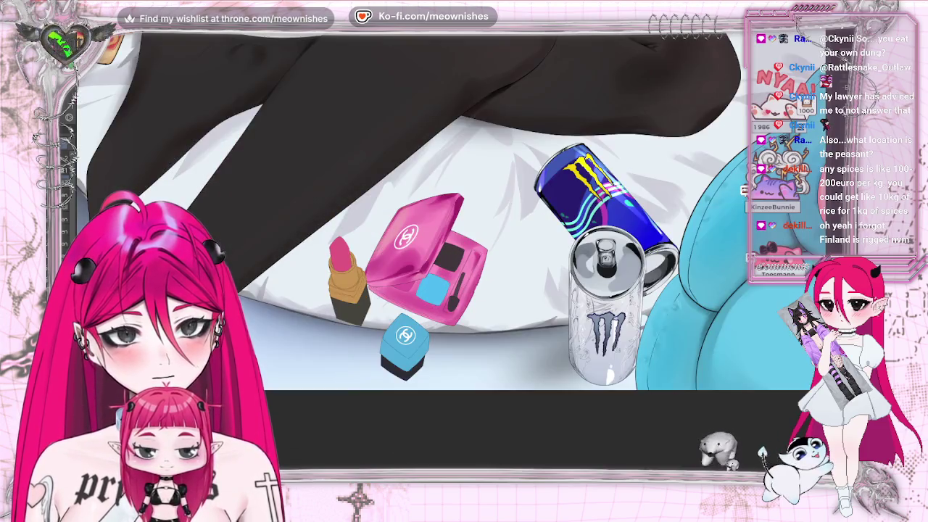
pyautogui.scroll(2, 449, 263)
pyautogui.scroll(2, 449, 263)
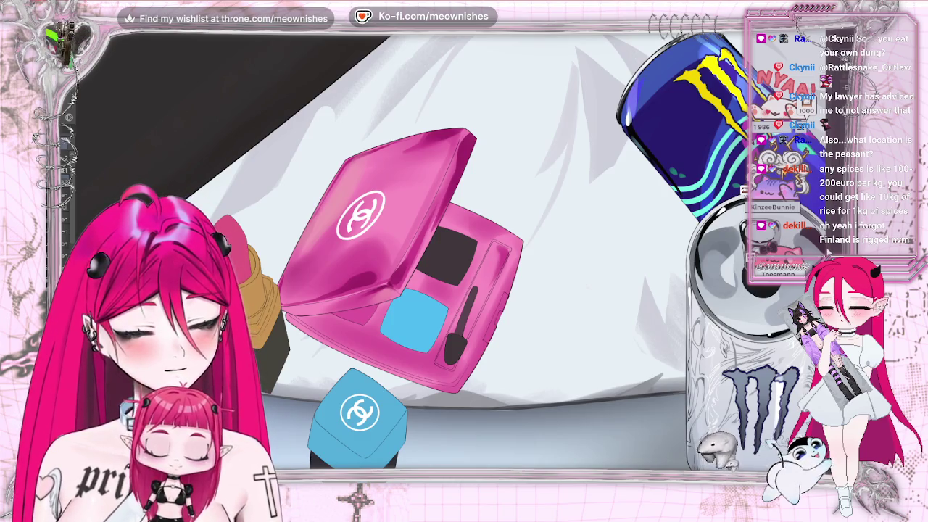
pyautogui.scroll(1, 450, 290)
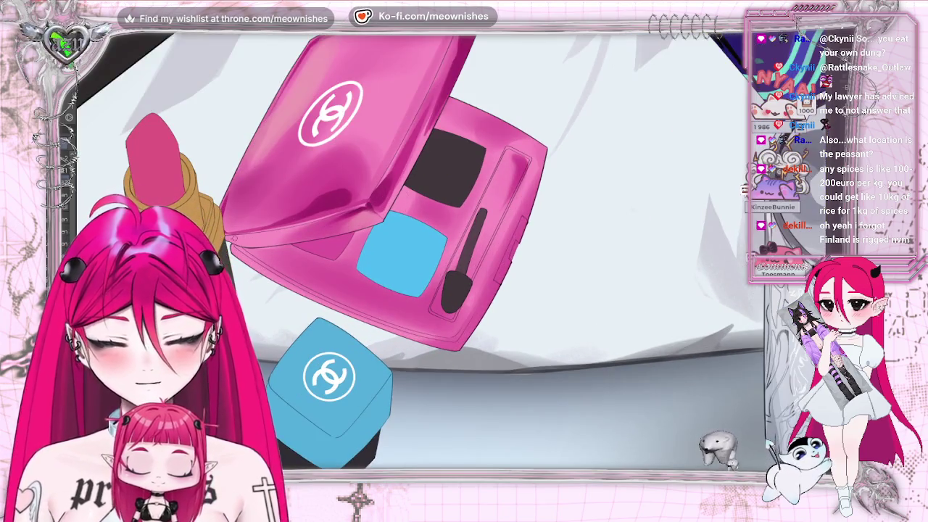
pyautogui.moveTo(236, 238); pyautogui.dragTo(363, 208)
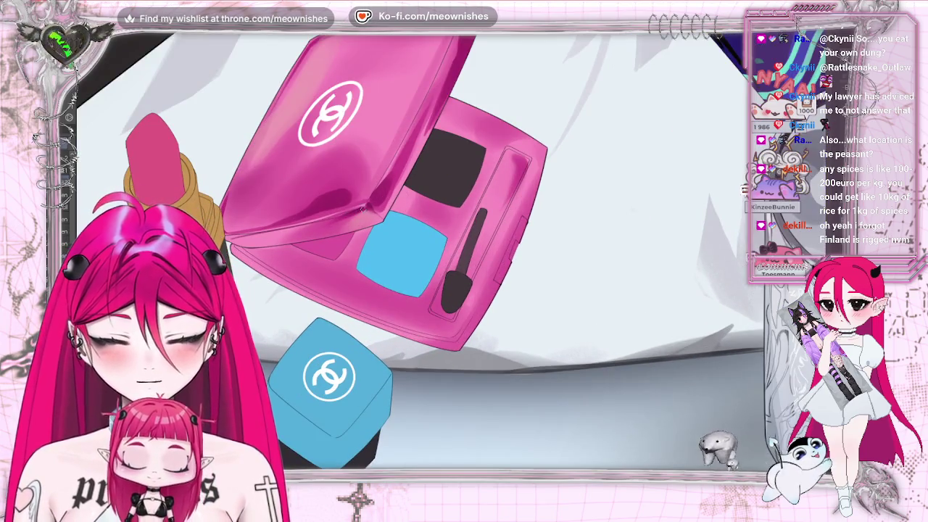
pyautogui.hotkey('ctrl', 'z')
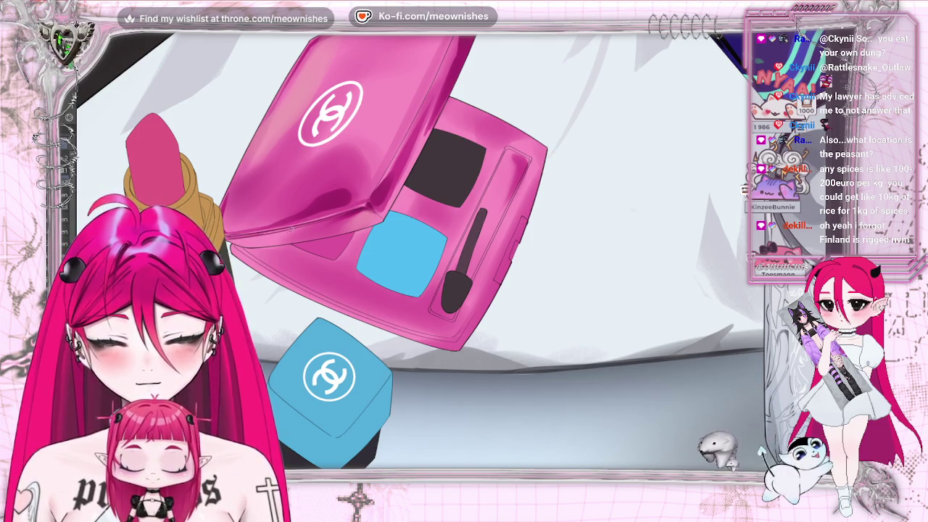
pyautogui.hotkey('ctrl', '0')
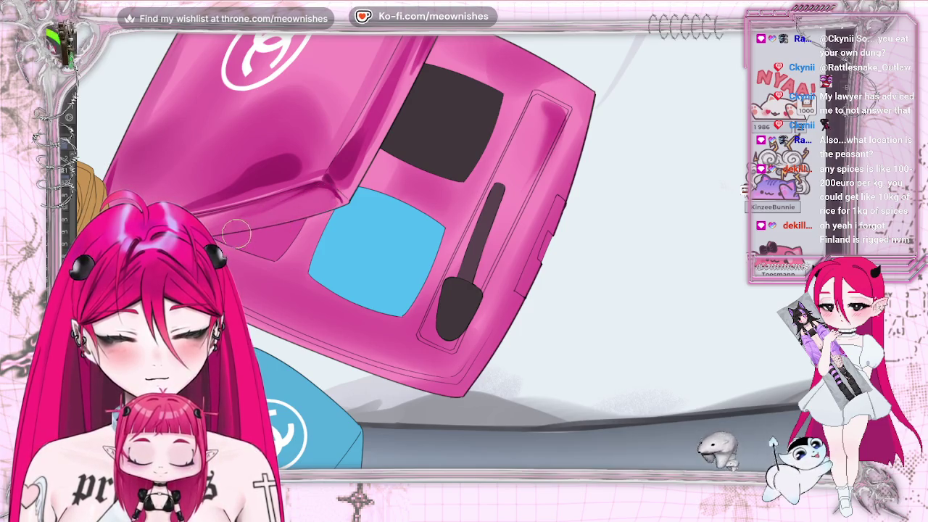
pyautogui.scroll(-5, 322, 197)
# Zoom around the compact close-up and nudge the brush size up and back down
pyautogui.scroll(-3, 484, 149)
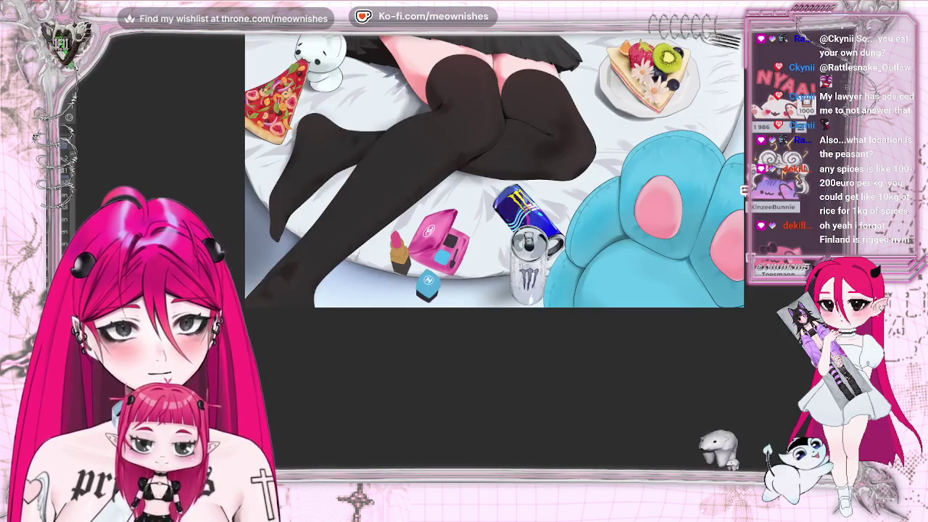
pyautogui.scroll(5, 485, 150)
pyautogui.scroll(-1, 485, 149)
pyautogui.scroll(3, 379, 200)
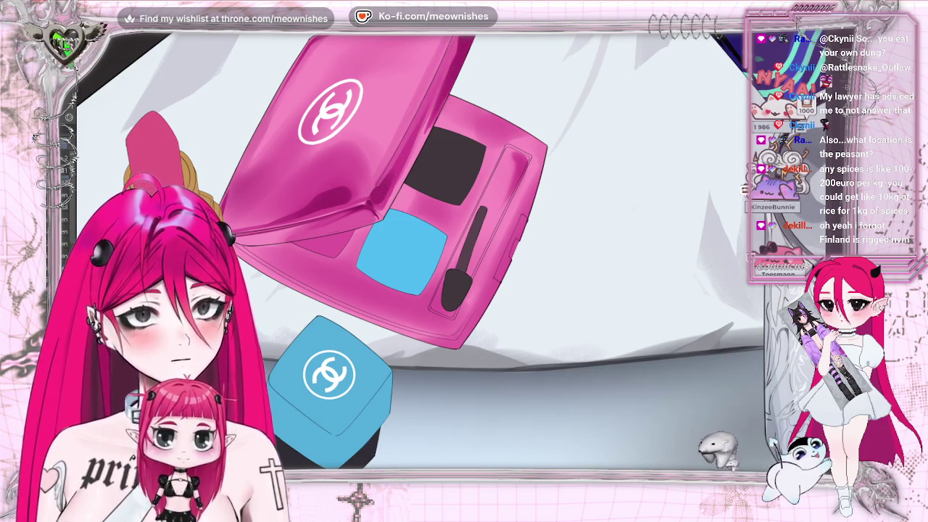
pyautogui.scroll(3, 600, 212)
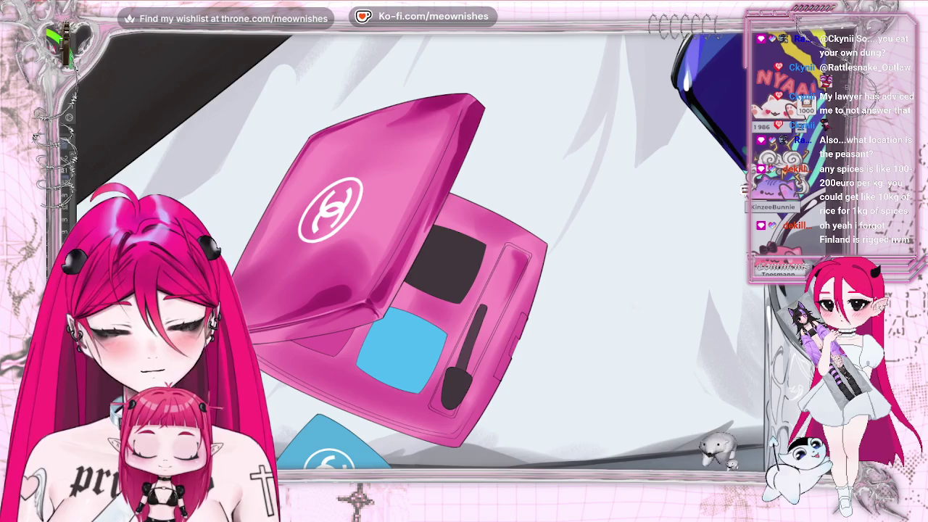
pyautogui.press(']')
pyautogui.press('[')
pyautogui.press('[')
pyautogui.press('[')
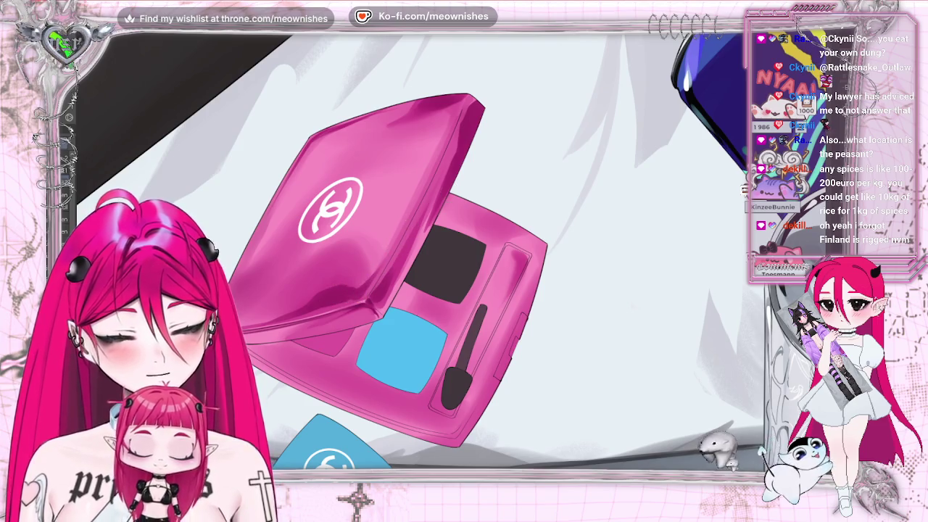
# Zoom out to show the compact beside the lipstick, blue box and Monster cans
pyautogui.scroll(-3, 360, 291)
pyautogui.scroll(-5, 360, 291)
pyautogui.scroll(4, 449, 254)
pyautogui.scroll(3, 449, 254)
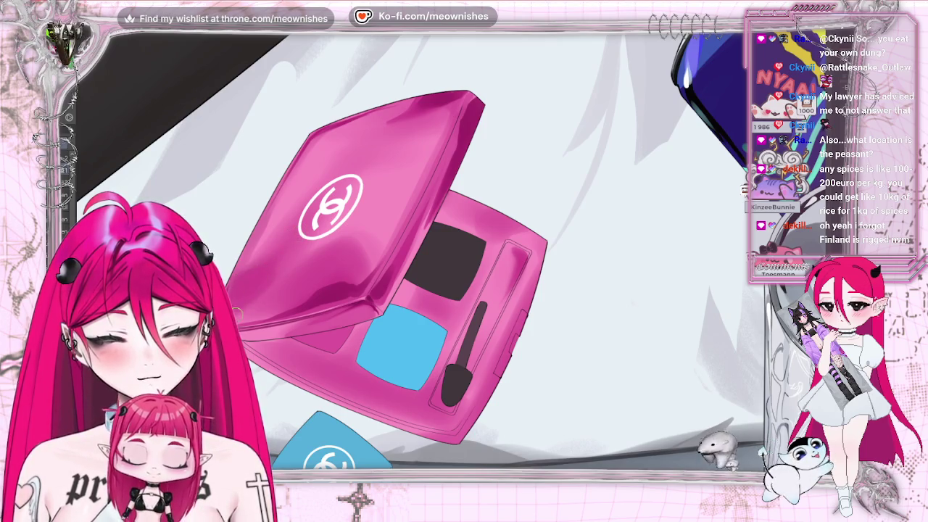
pyautogui.hotkey('ctrl', '0')
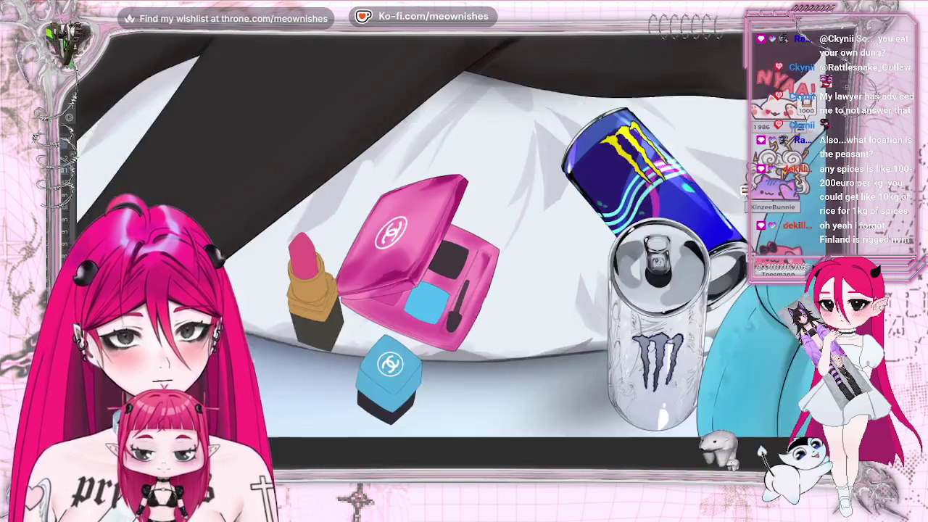
# Scroll-zoom in until the pink eyeshadow compact fills the canvas
pyautogui.scroll(3, 464, 218)
pyautogui.scroll(3, 454, 258)
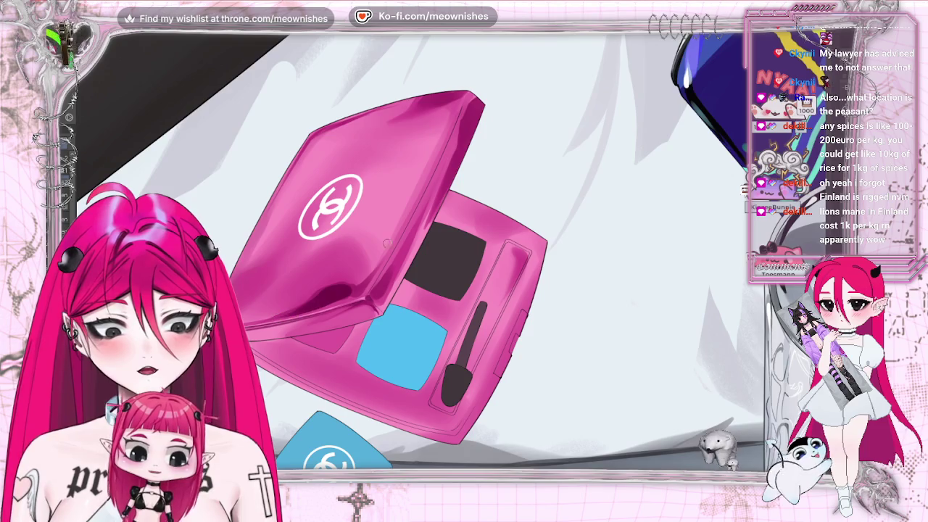
pyautogui.scroll(-3, 386, 243)
pyautogui.scroll(-3, 464, 218)
pyautogui.scroll(3, 493, 181)
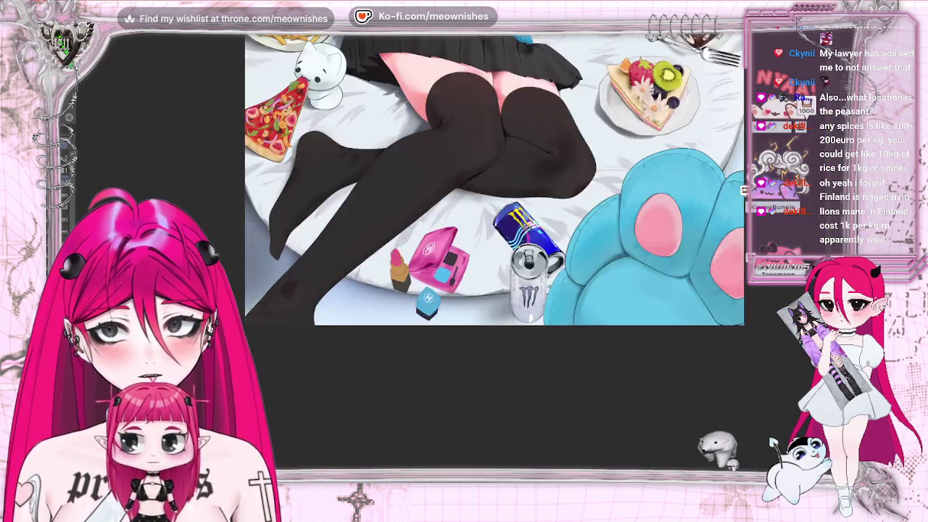
pyautogui.scroll(5, 446, 257)
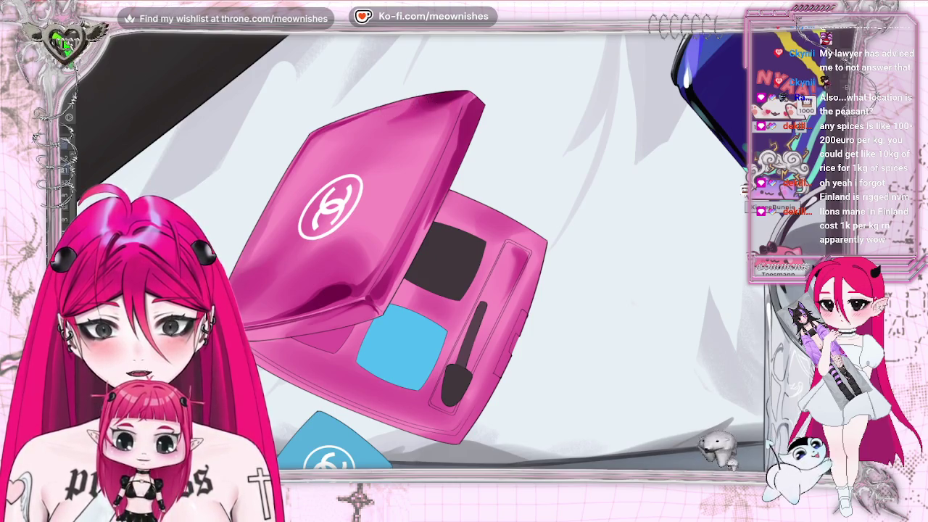
# Zoom in and out around the pink compact to frame its right edge
pyautogui.scroll(-2, 448, 253)
pyautogui.scroll(-2, 448, 253)
pyautogui.scroll(-1, 448, 253)
pyautogui.scroll(-1, 448, 253)
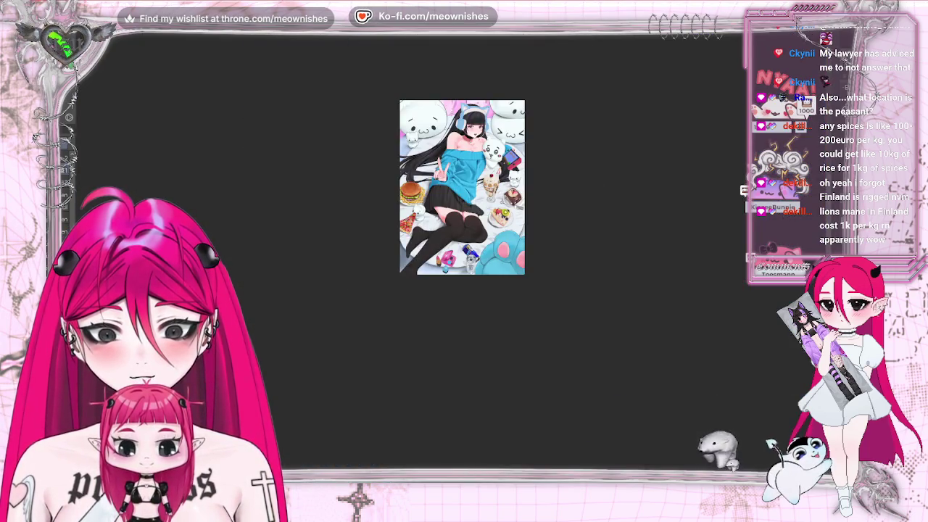
pyautogui.scroll(3, 447, 255)
pyautogui.scroll(3, 447, 256)
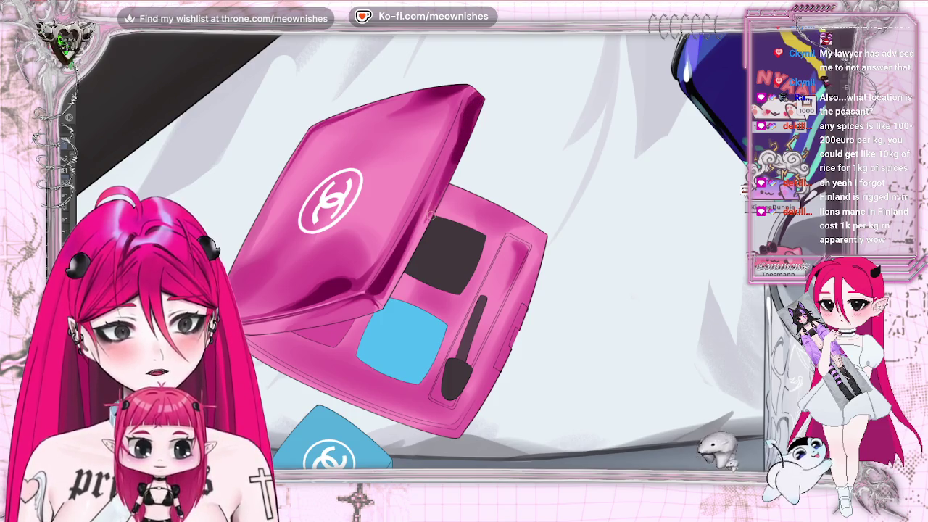
pyautogui.scroll(-3, 464, 246)
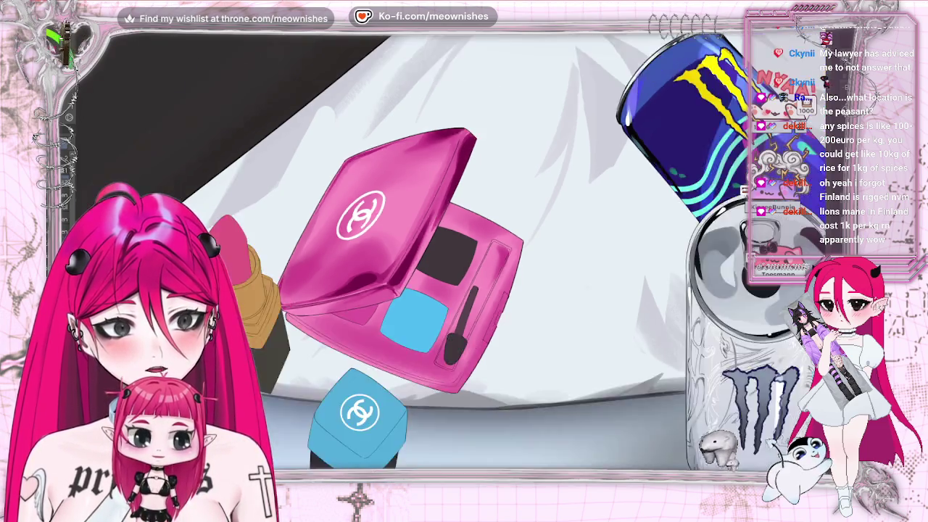
pyautogui.scroll(-3, 464, 246)
pyautogui.scroll(-2, 464, 218)
pyautogui.scroll(4, 461, 254)
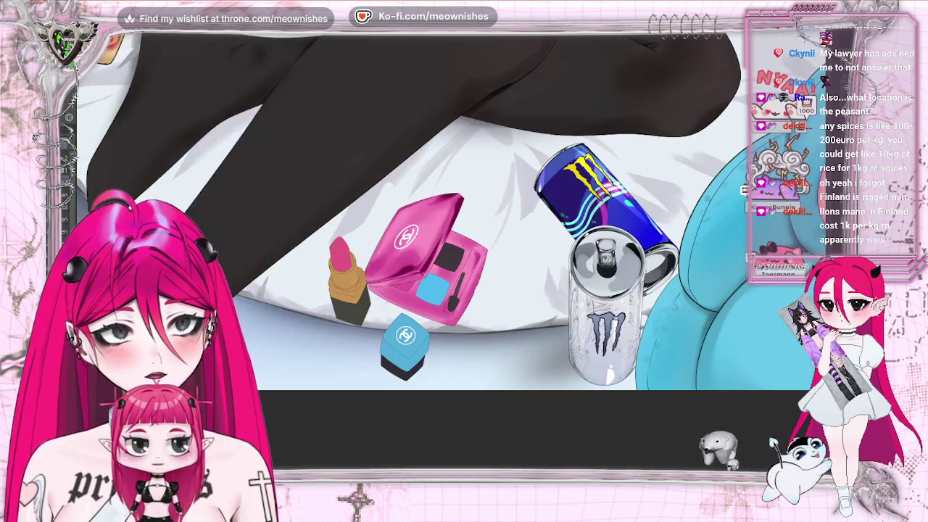
pyautogui.scroll(2, 461, 253)
# Mirror the canvas view and re-zoom on the compact to check the drawing
pyautogui.press('m')
pyautogui.press('m')
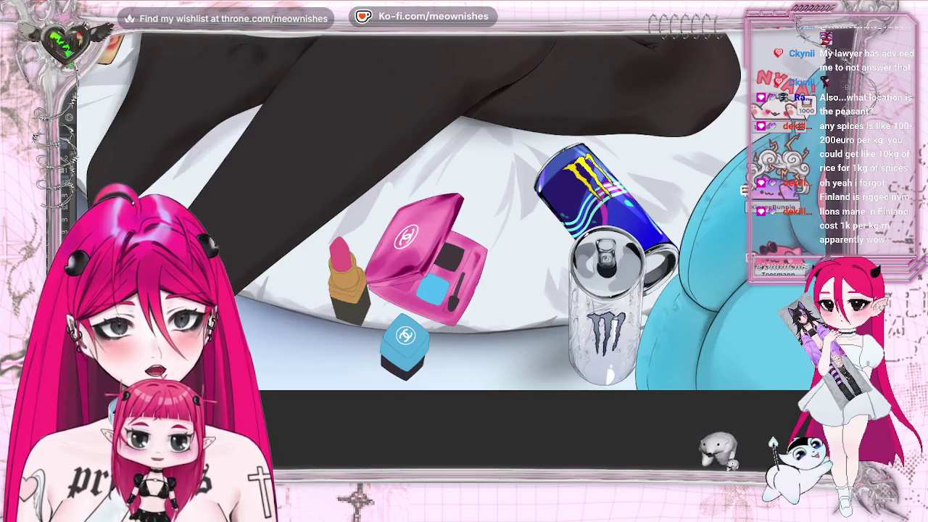
pyautogui.scroll(-5, 464, 211)
pyautogui.scroll(3, 451, 257)
pyautogui.scroll(2, 450, 257)
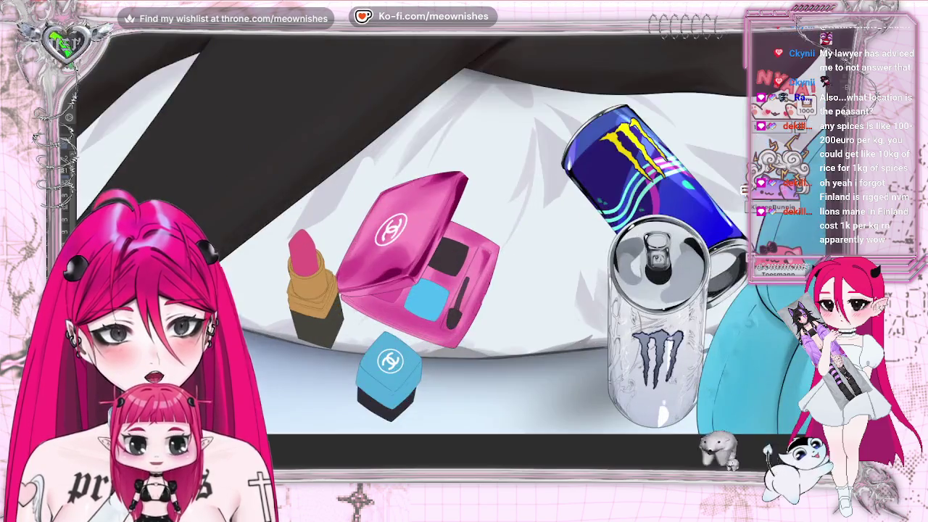
pyautogui.scroll(1, 450, 257)
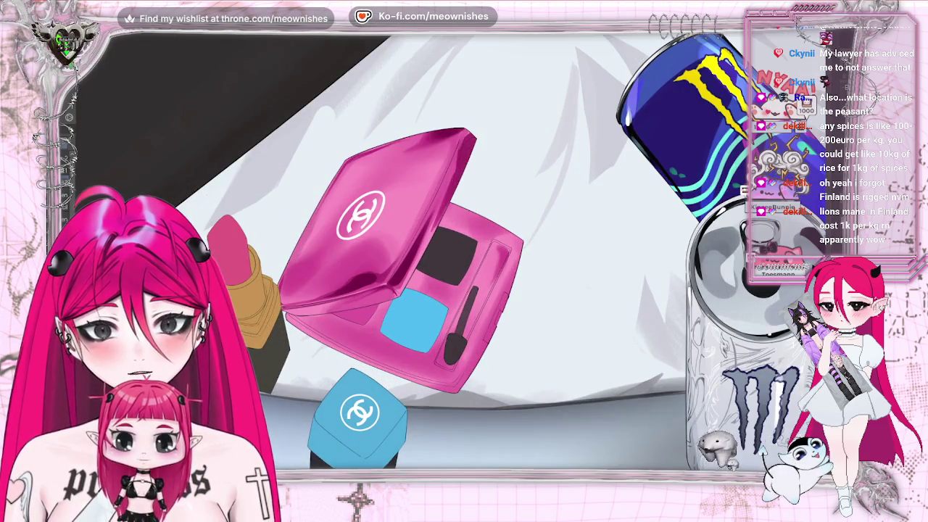
pyautogui.scroll(-2, 464, 239)
pyautogui.scroll(-2, 464, 240)
pyautogui.scroll(-1, 464, 240)
pyautogui.scroll(5, 465, 239)
pyautogui.scroll(2, 457, 258)
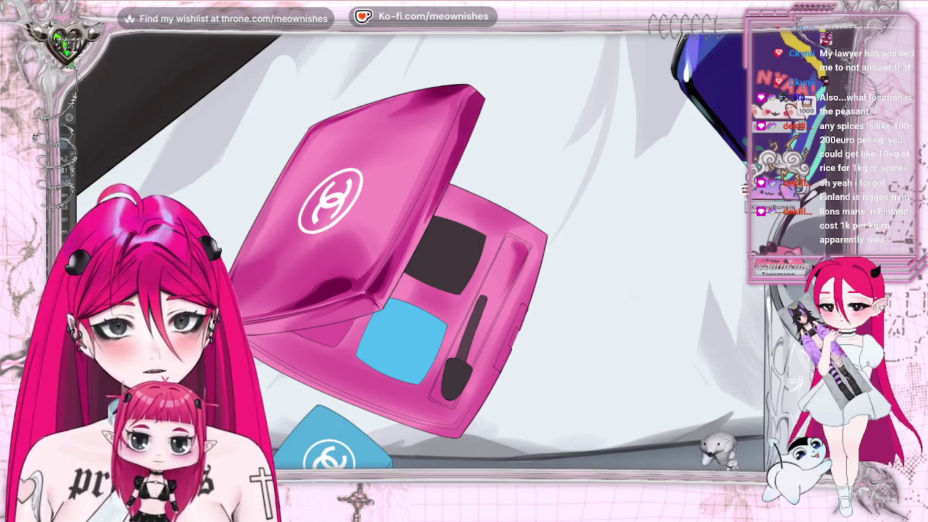
pyautogui.scroll(-2, 457, 257)
pyautogui.scroll(2, 456, 257)
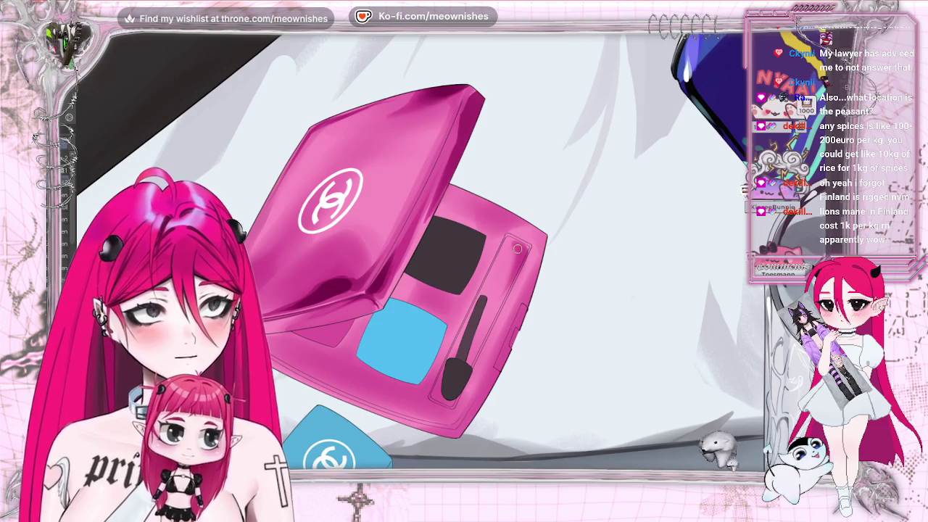
# Shade the compact's right edge with a dark stroke, then mirror the view to check it
pyautogui.moveTo(515, 248); pyautogui.dragTo(519, 274)
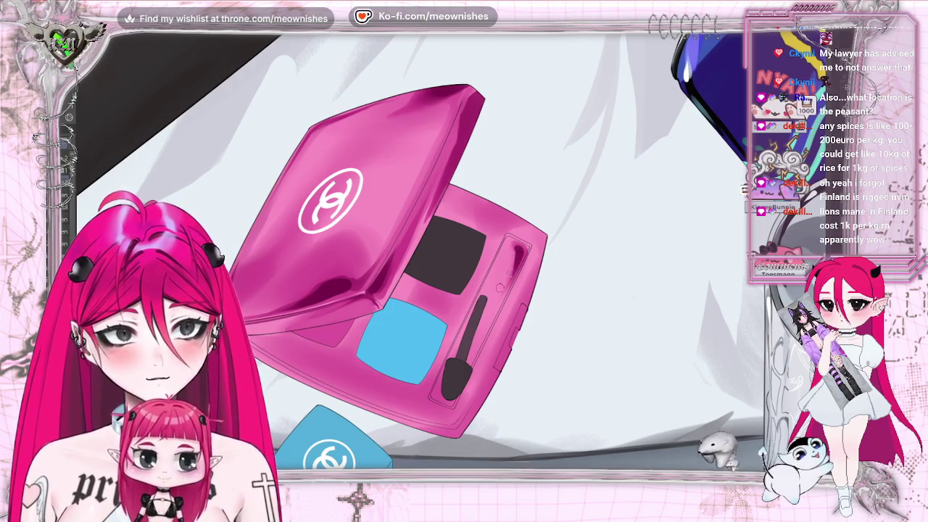
pyautogui.scroll(-2, 420, 250)
pyautogui.scroll(-2, 420, 250)
pyautogui.scroll(2, 420, 250)
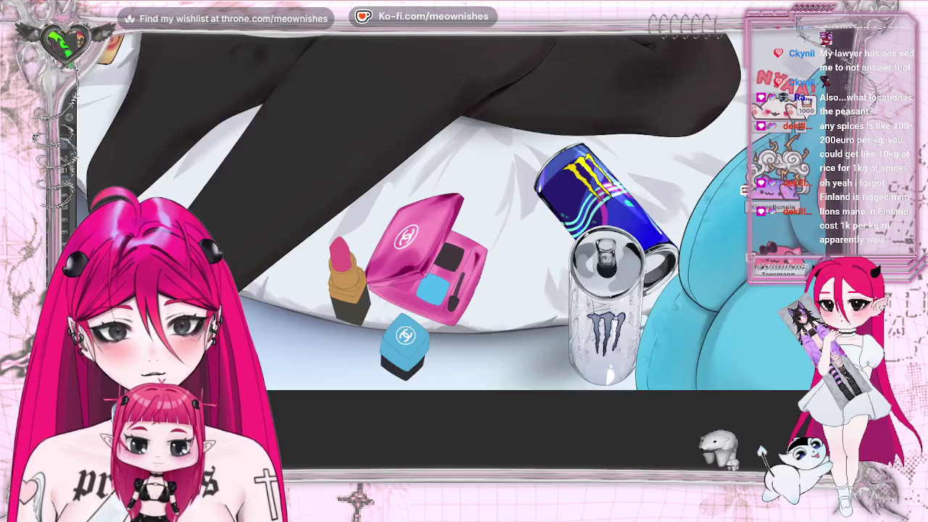
pyautogui.scroll(2, 421, 250)
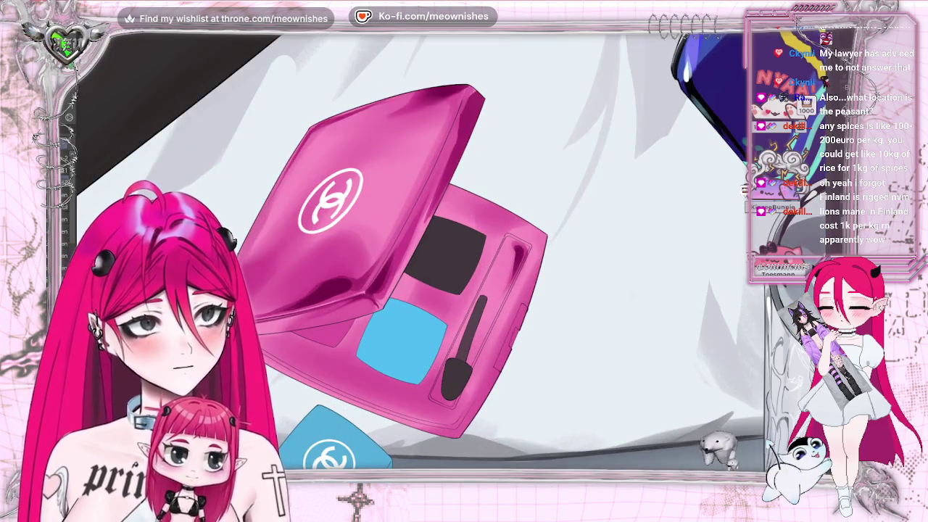
pyautogui.scroll(-3, 420, 250)
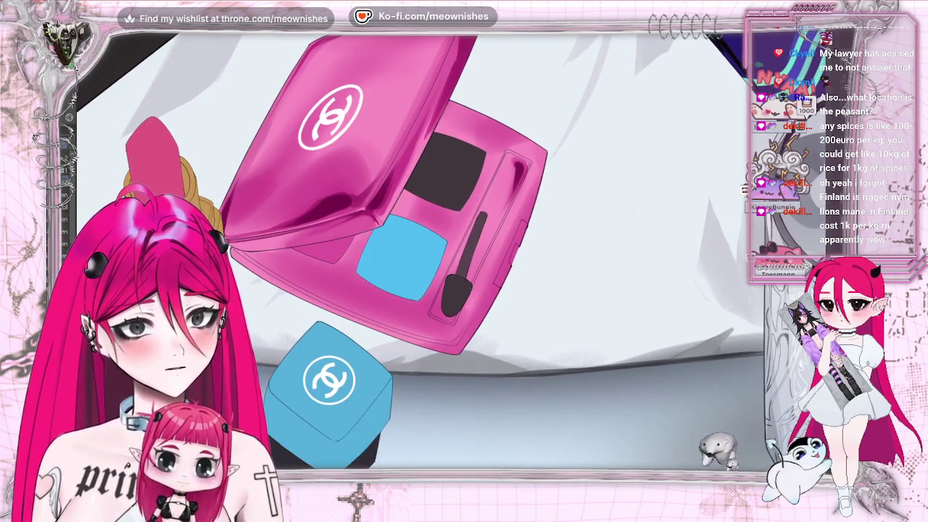
pyautogui.scroll(-1, 573, 281)
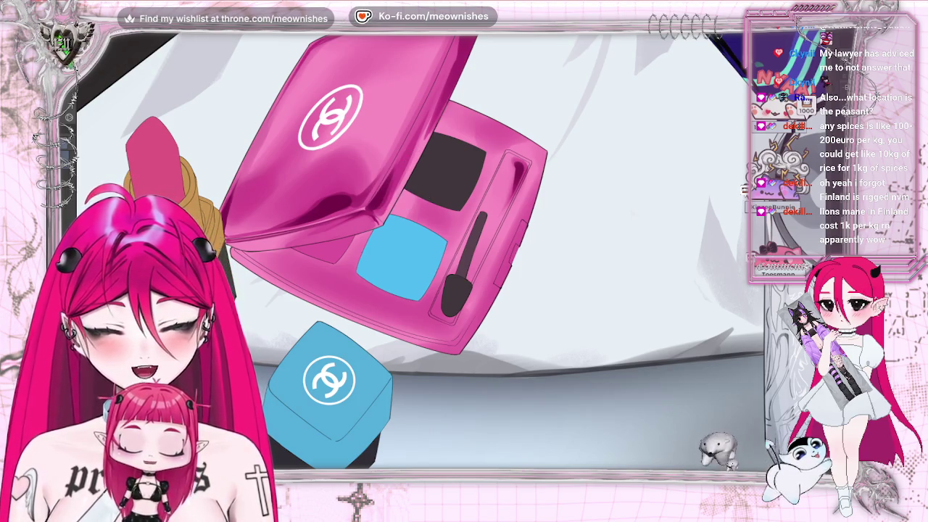
pyautogui.press('h')
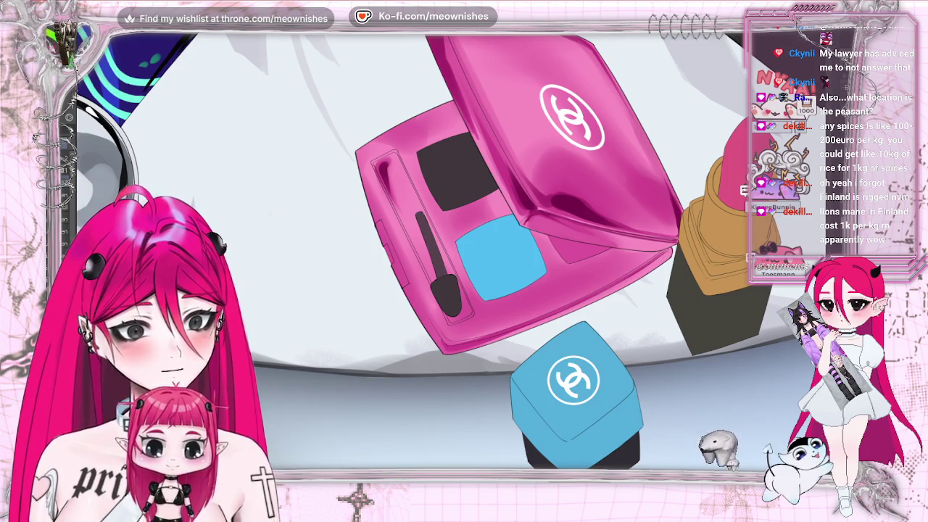
# Flip the compact close-up back to its unmirrored orientation with the H shortcut
pyautogui.press('h')
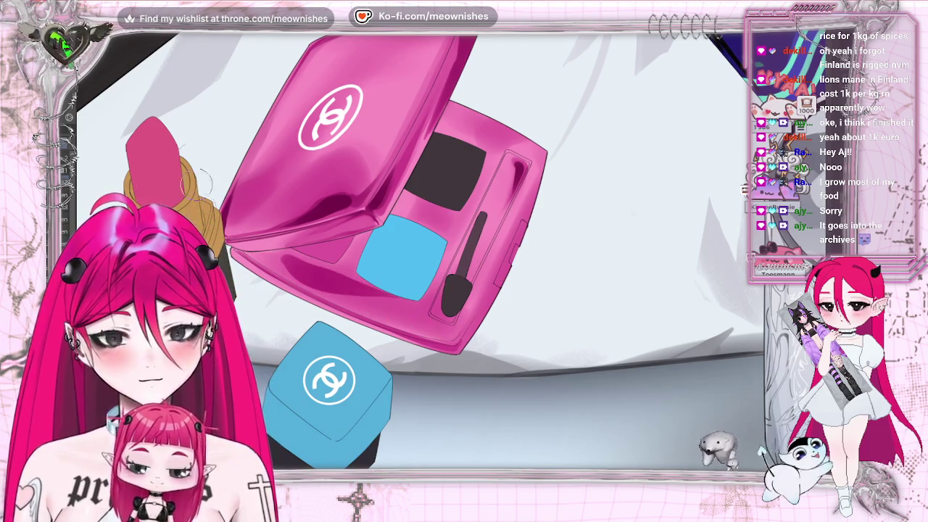
# Paint darker pink shading along the compact's lower edge, checking it zoomed out
pyautogui.moveTo(283, 258); pyautogui.dragTo(374, 305)
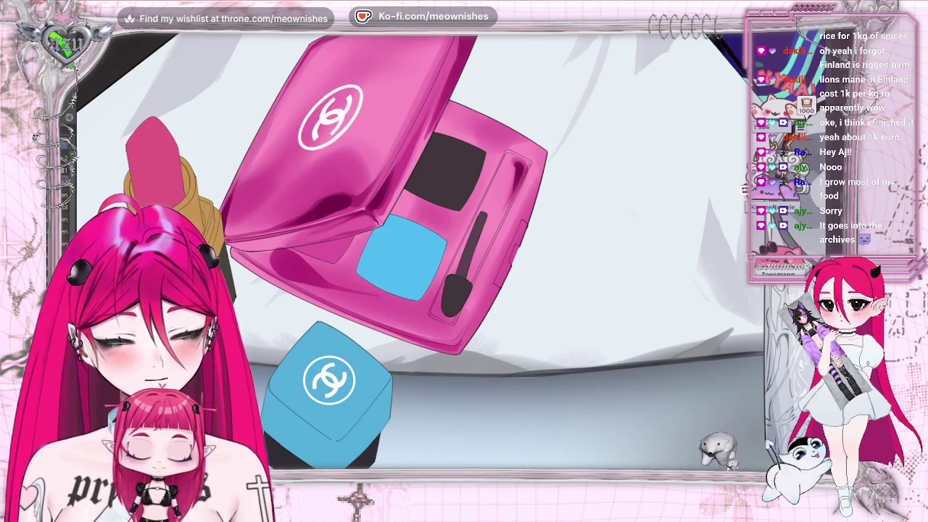
pyautogui.hotkey('ctrl', '-')
pyautogui.hotkey('ctrl', '+')
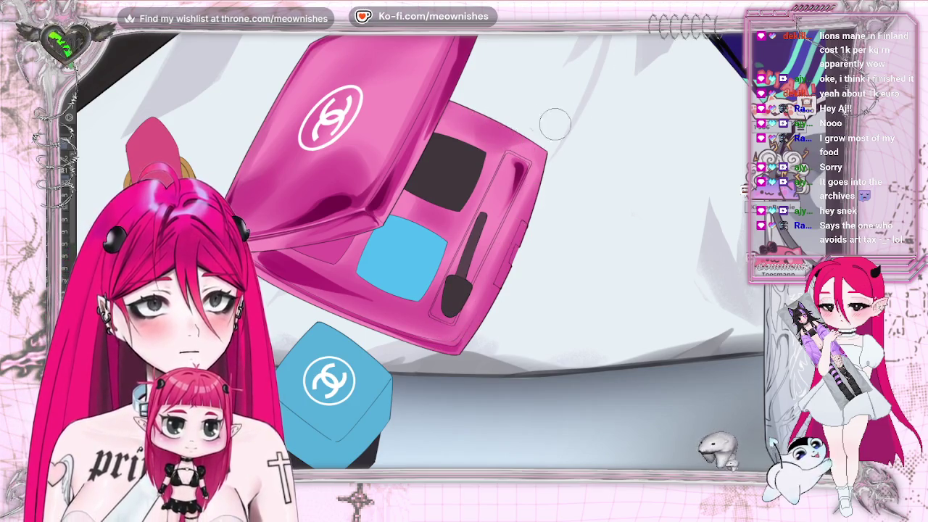
# Darken the compact's right edge with three strokes, then zoom and rotate the view to inspect
pyautogui.moveTo(489, 122); pyautogui.dragTo(499, 257)
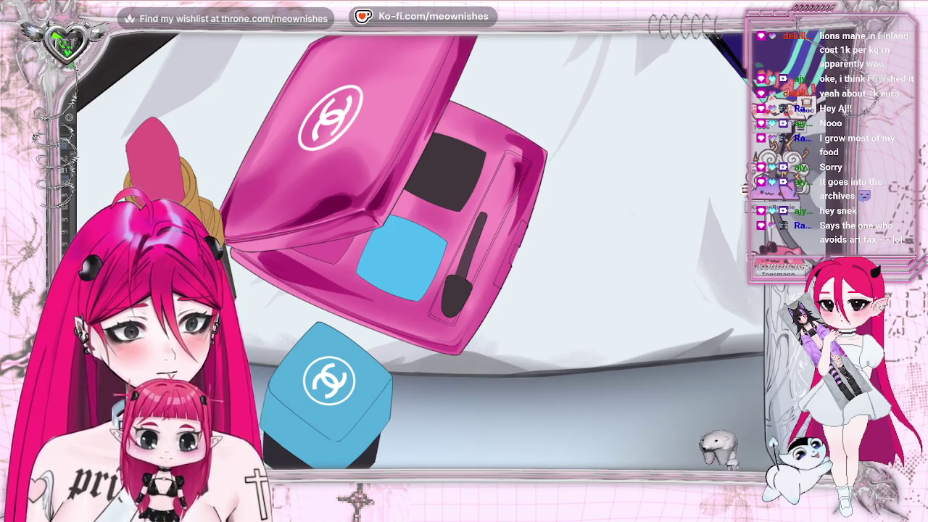
pyautogui.moveTo(520, 145); pyautogui.dragTo(516, 232)
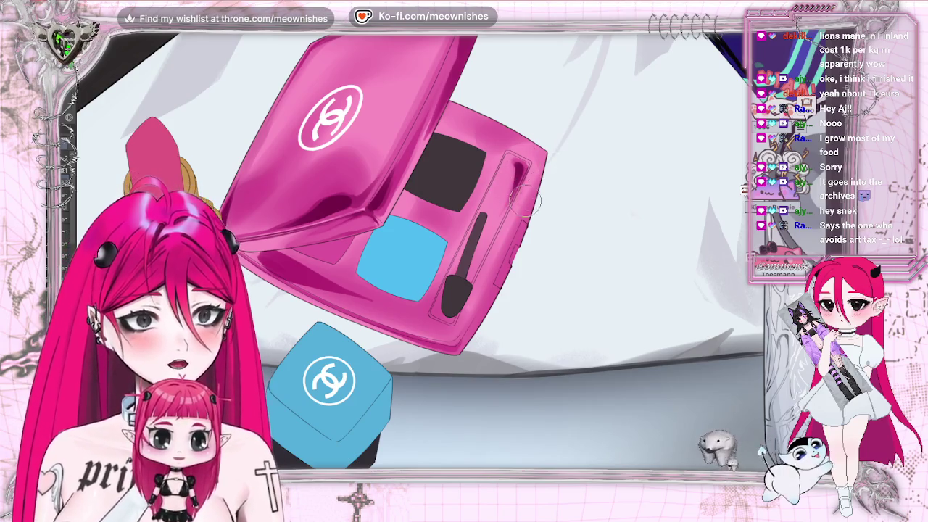
pyautogui.moveTo(525, 166); pyautogui.dragTo(521, 234)
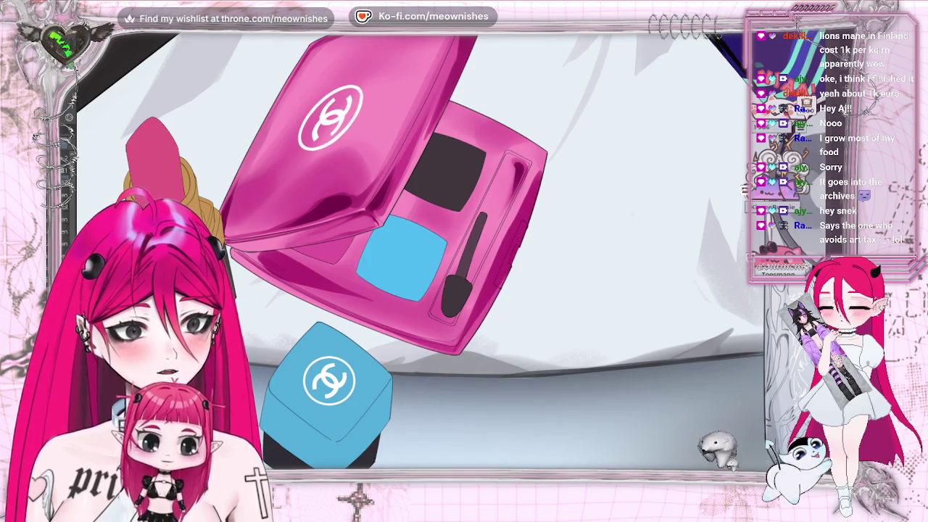
pyautogui.scroll(-3, 519, 234)
pyautogui.scroll(-5, 507, 239)
pyautogui.scroll(-2, 493, 170)
pyautogui.press('-')
pyautogui.press('-')
pyautogui.hotkey('ctrl', '@')
pyautogui.scroll(5, 443, 250)
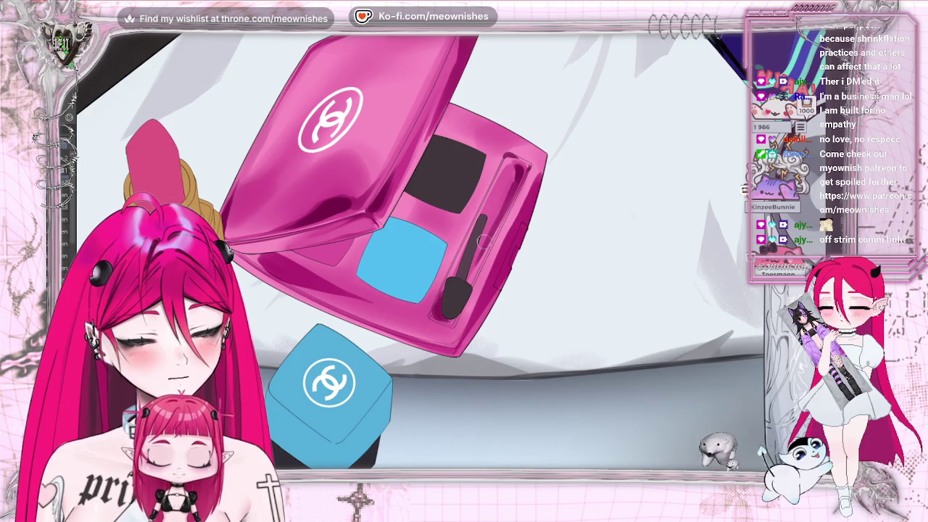
pyautogui.scroll(-3, 470, 251)
pyautogui.scroll(-3, 470, 251)
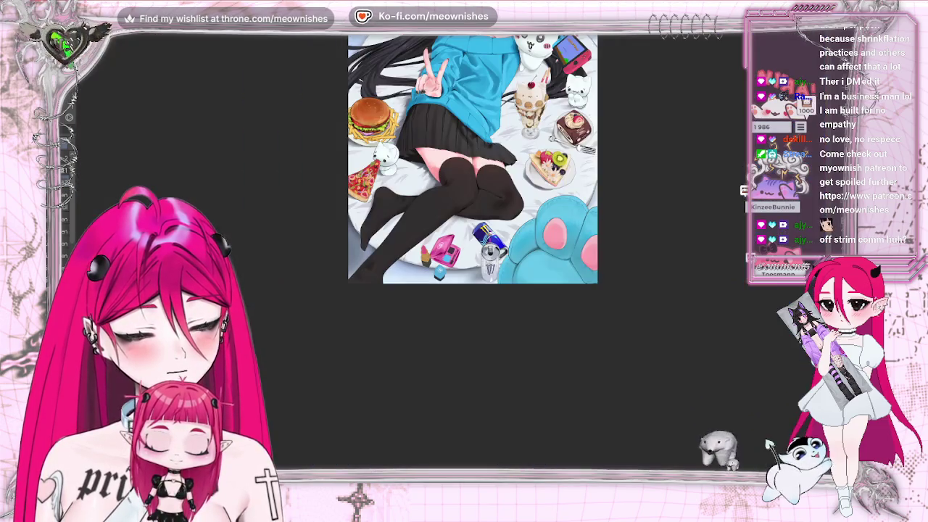
pyautogui.scroll(3, 470, 251)
pyautogui.press('h')
pyautogui.press('h')
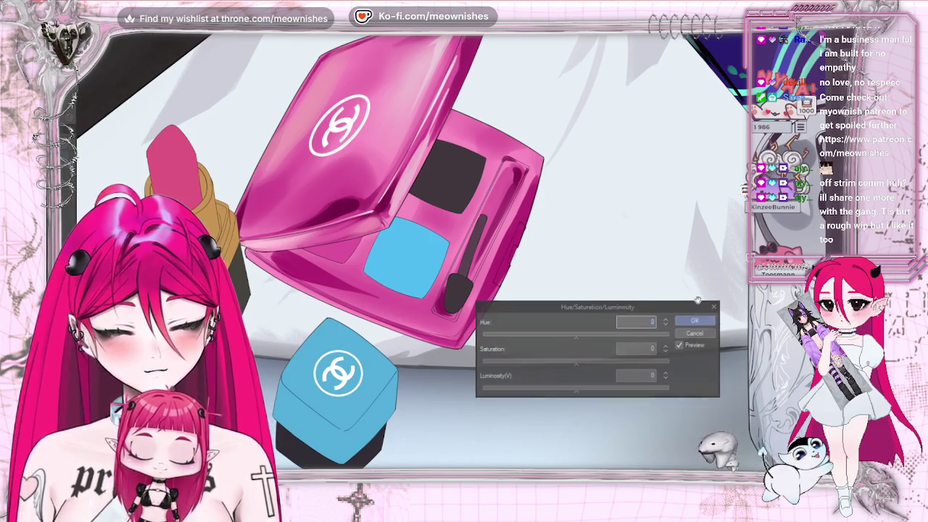
# Drag the Saturation and Luminosity sliders down, settling on Saturation -11 and Luminosity -15
pyautogui.moveTo(535, 365); pyautogui.dragTo(531, 364)
pyautogui.moveTo(576, 388); pyautogui.dragTo(562, 388)
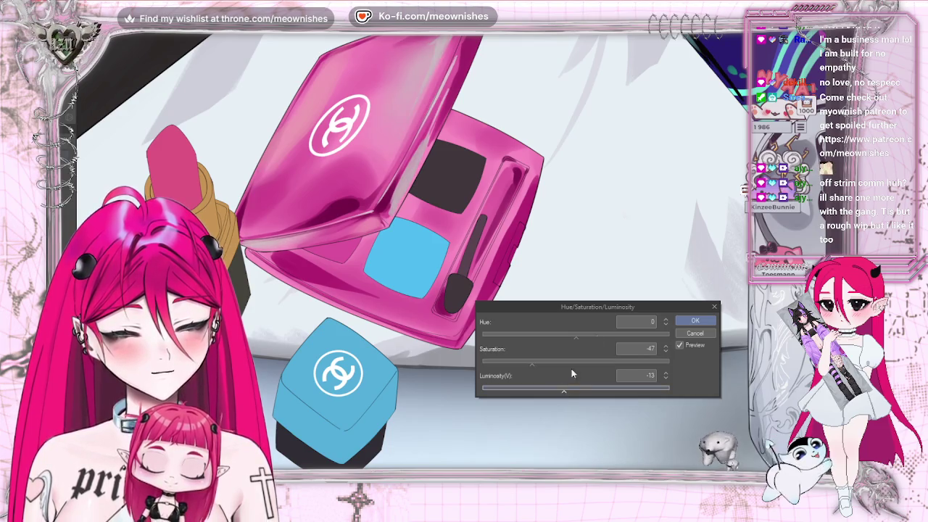
pyautogui.scroll(-3, 446, 254)
pyautogui.scroll(-2, 447, 254)
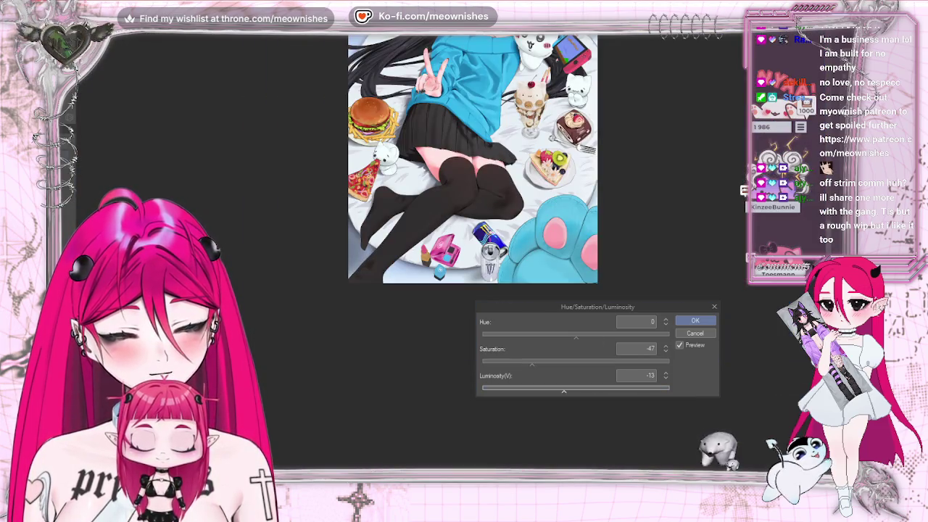
pyautogui.scroll(1, 451, 259)
pyautogui.scroll(1, 450, 259)
pyautogui.scroll(1, 451, 260)
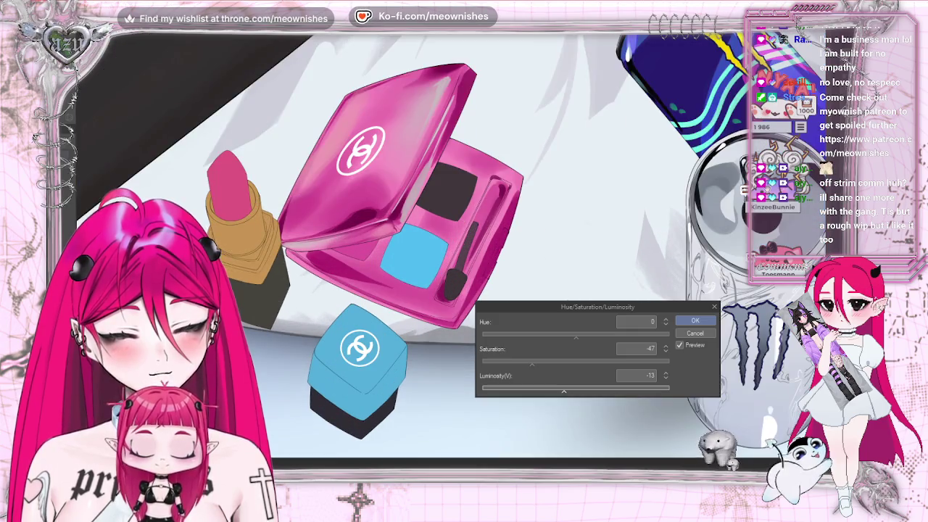
pyautogui.moveTo(551, 361); pyautogui.dragTo(541, 360)
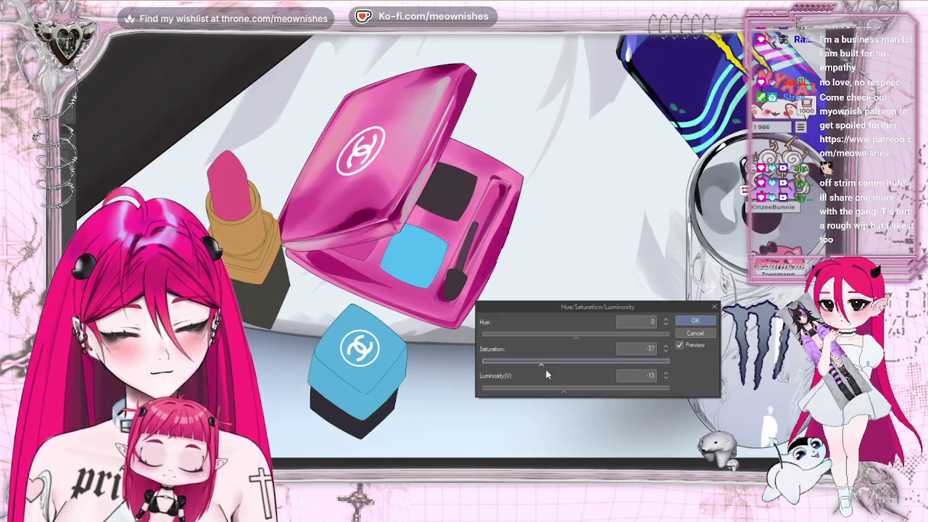
pyautogui.click(569, 392)
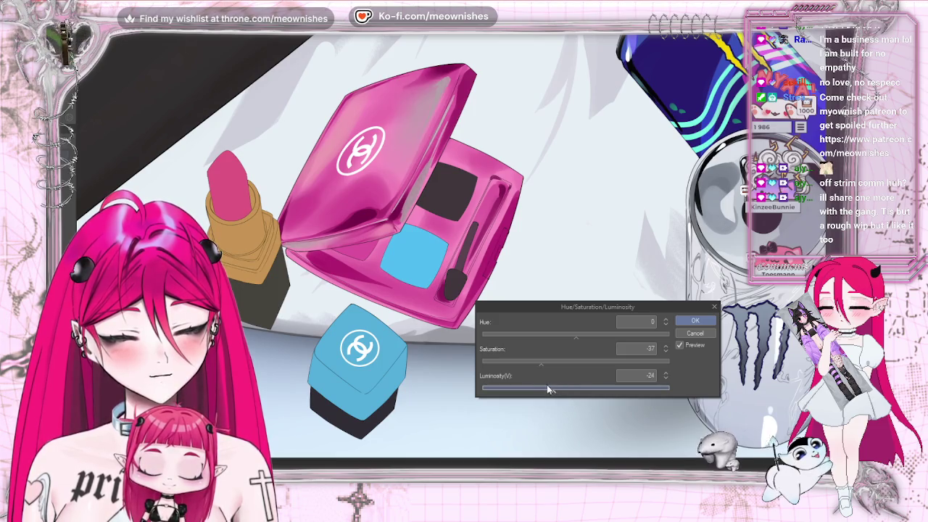
pyautogui.click(556, 388)
pyautogui.click(551, 361)
pyautogui.moveTo(551, 361)
pyautogui.mouseDown()
pyautogui.moveTo(565, 364)
pyautogui.moveTo(560, 389)
pyautogui.mouseUp()
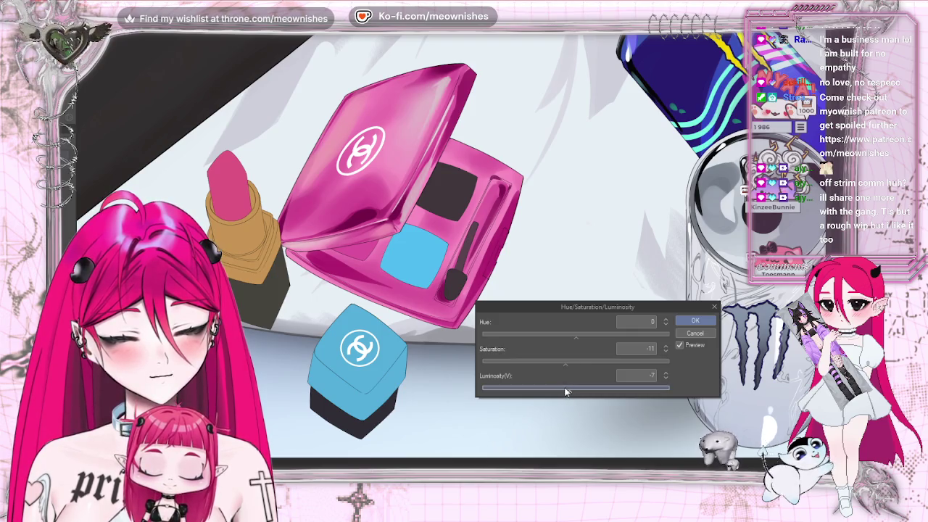
# Zoom out to judge the whole illustration, then apply the colour adjustment with OK
pyautogui.hotkey('ctrl', '-')
pyautogui.hotkey('ctrl', '-')
pyautogui.hotkey('ctrl', '-')
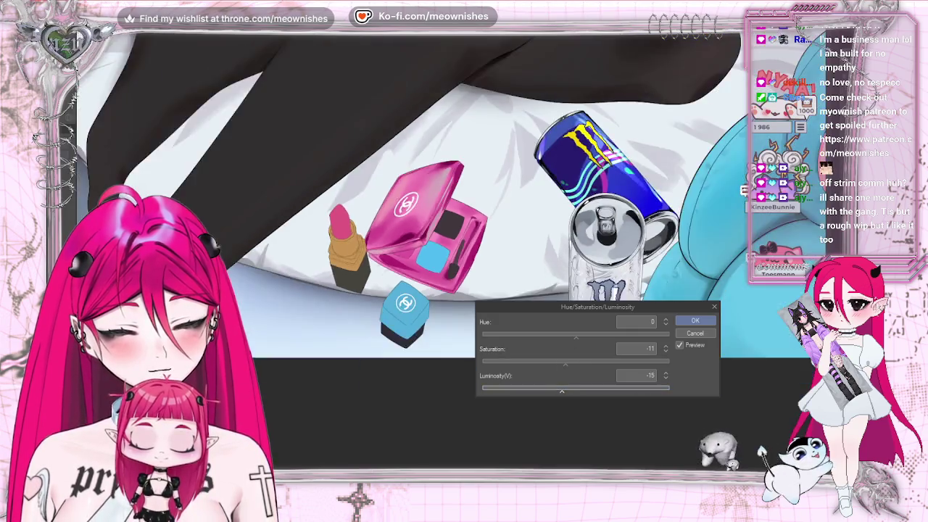
pyautogui.hotkey('ctrl', '-')
pyautogui.hotkey('ctrl', '-')
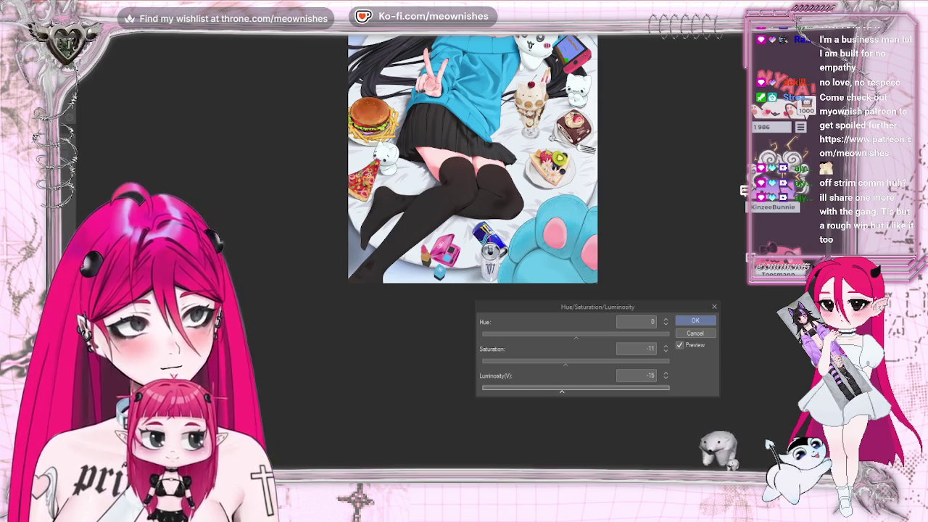
pyautogui.scroll(5, 450, 261)
pyautogui.scroll(4, 449, 261)
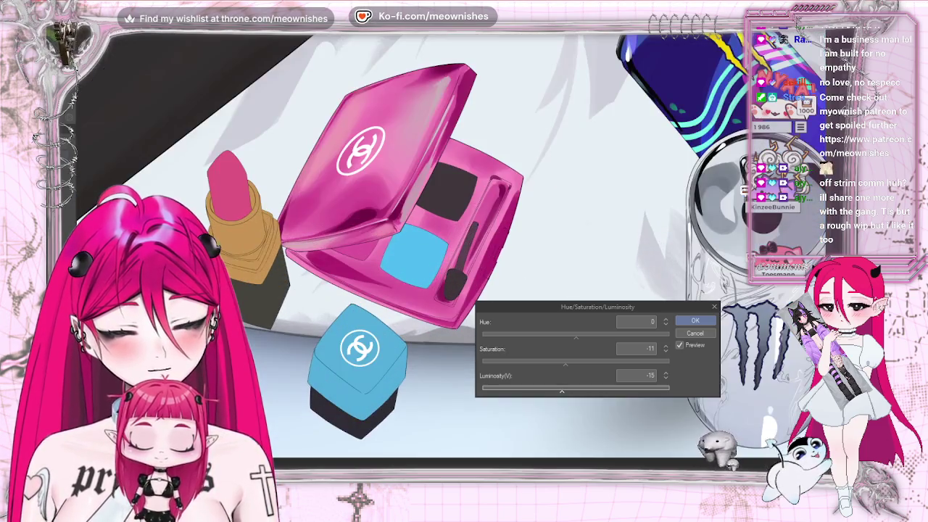
pyautogui.scroll(1, 449, 260)
pyautogui.scroll(-7, 450, 260)
pyautogui.scroll(2, 464, 251)
pyautogui.scroll(-3, 464, 250)
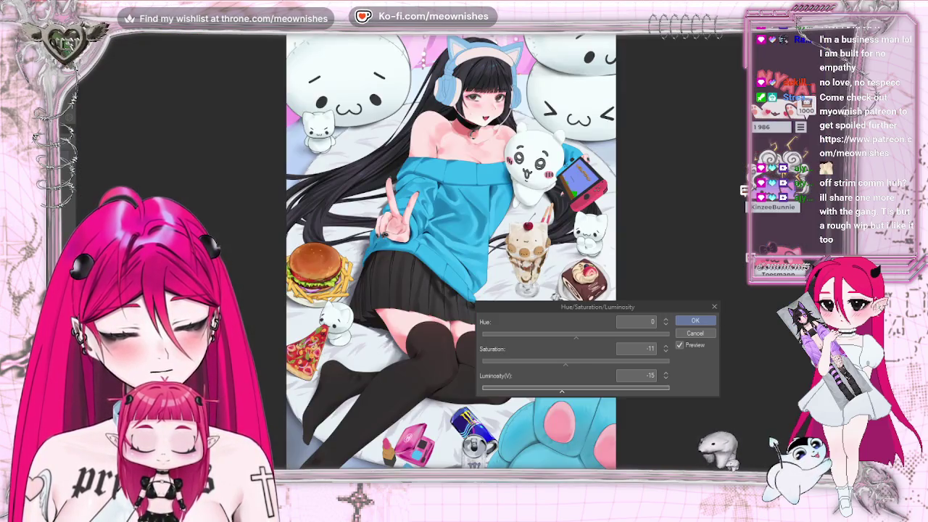
pyautogui.scroll(-2, 464, 250)
pyautogui.scroll(-1, 464, 250)
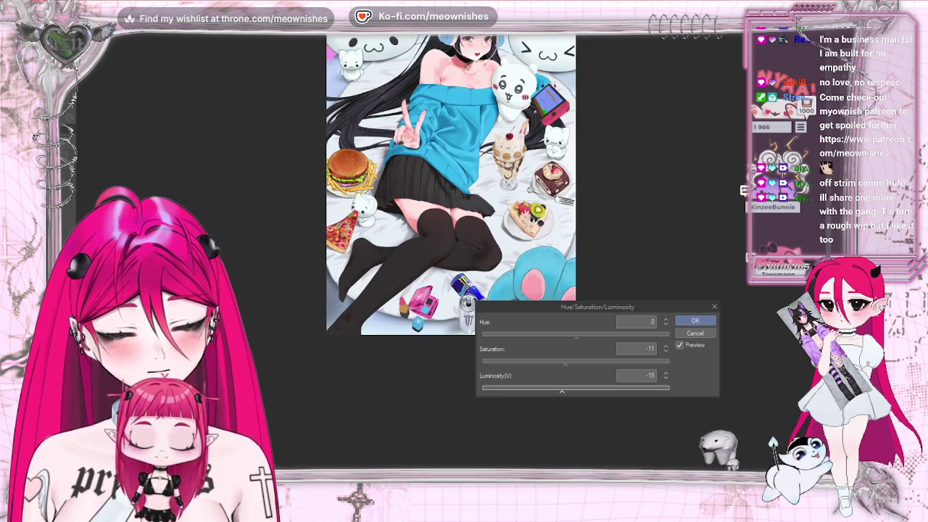
pyautogui.scroll(-2, 464, 250)
pyautogui.scroll(6, 464, 250)
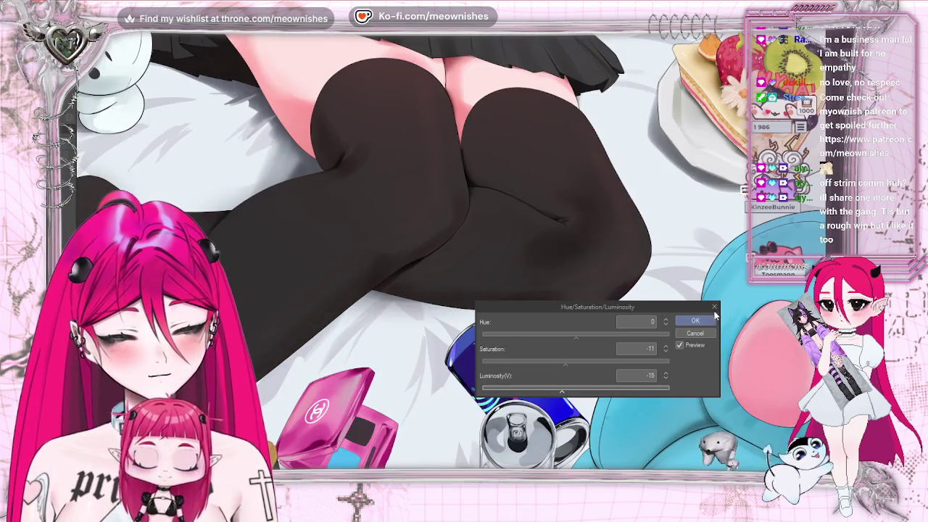
pyautogui.click(694, 321)
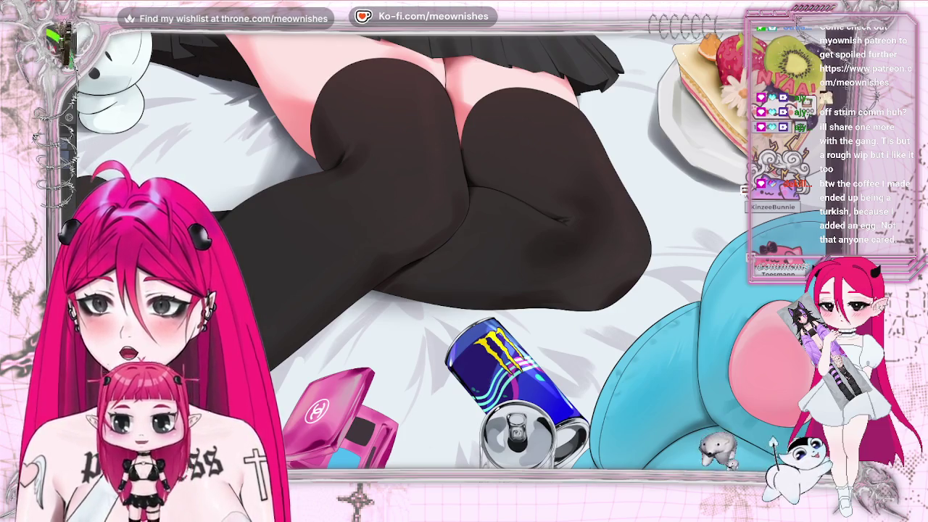
pyautogui.moveTo(239, 101); pyautogui.dragTo(514, 99)
pyautogui.press('F11')
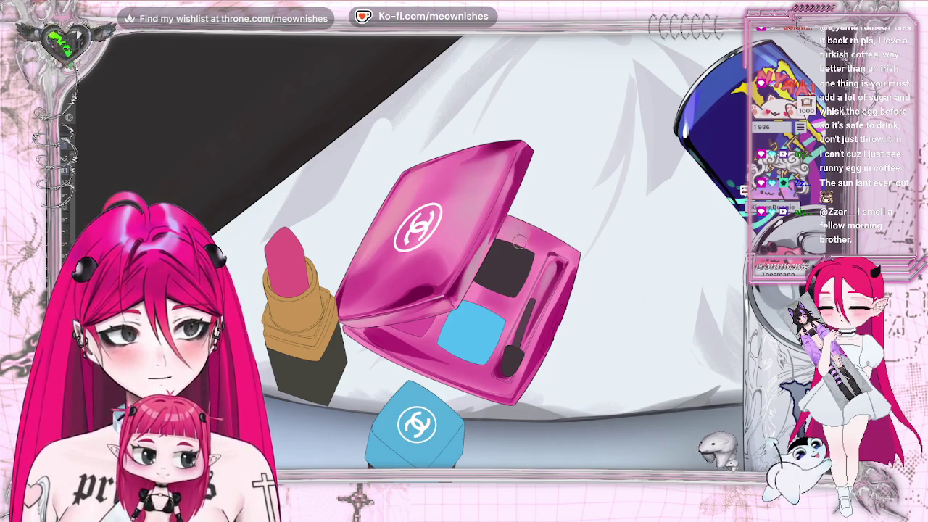
pyautogui.scroll(-3, 457, 268)
pyautogui.scroll(-3, 457, 268)
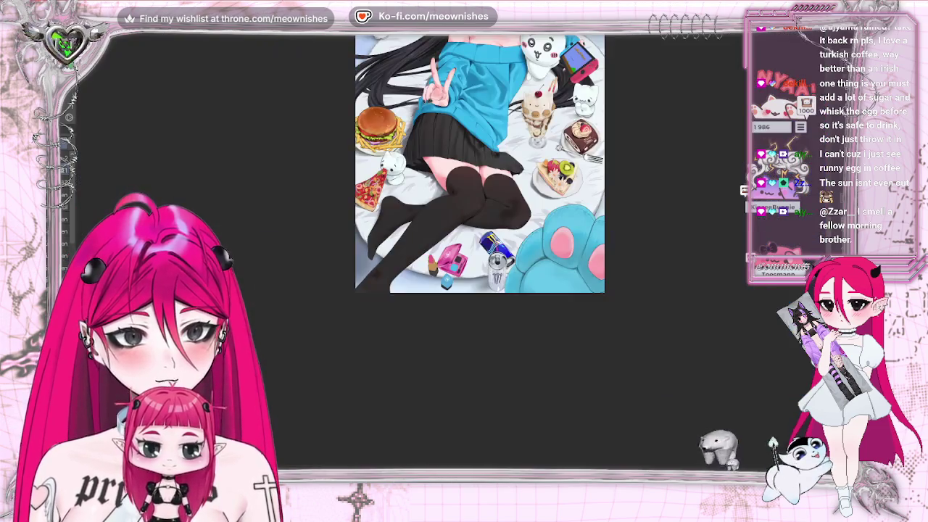
pyautogui.scroll(-2, 456, 268)
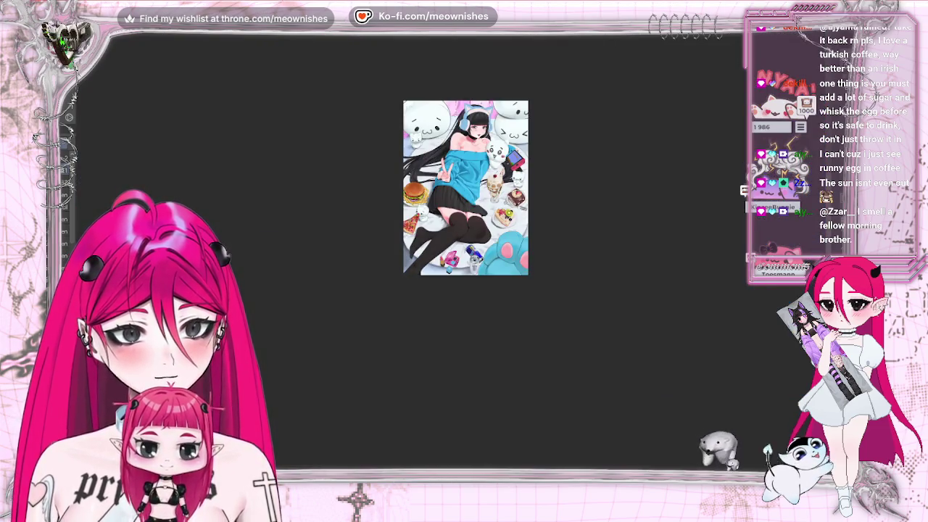
pyautogui.scroll(5, 447, 258)
pyautogui.scroll(3, 447, 258)
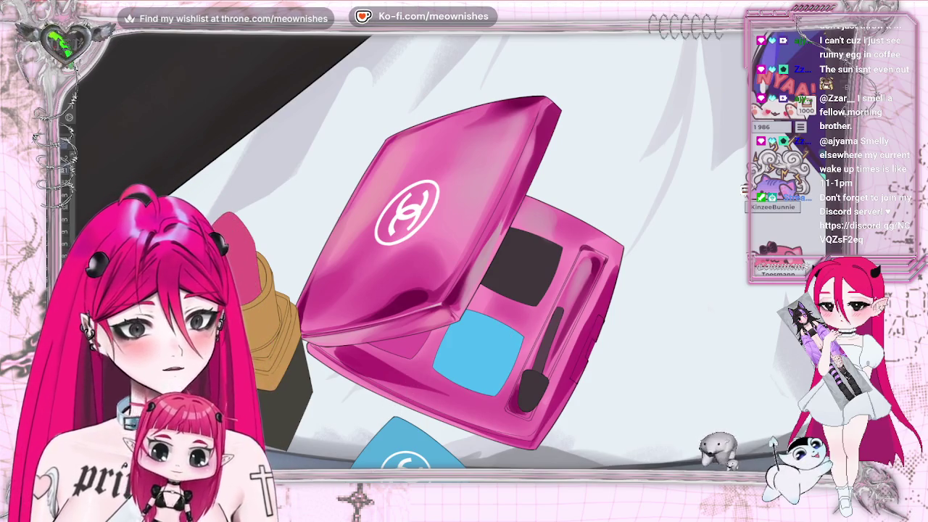
pyautogui.scroll(-3, 442, 253)
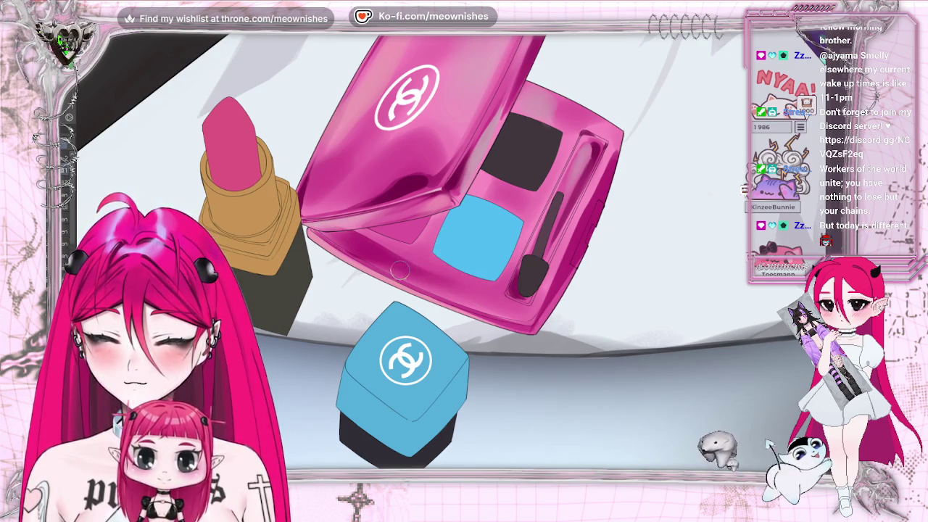
# View the full illustration, mirror it and back, and zoom on the lipstick and compact
pyautogui.hotkey('ctrl', '0')
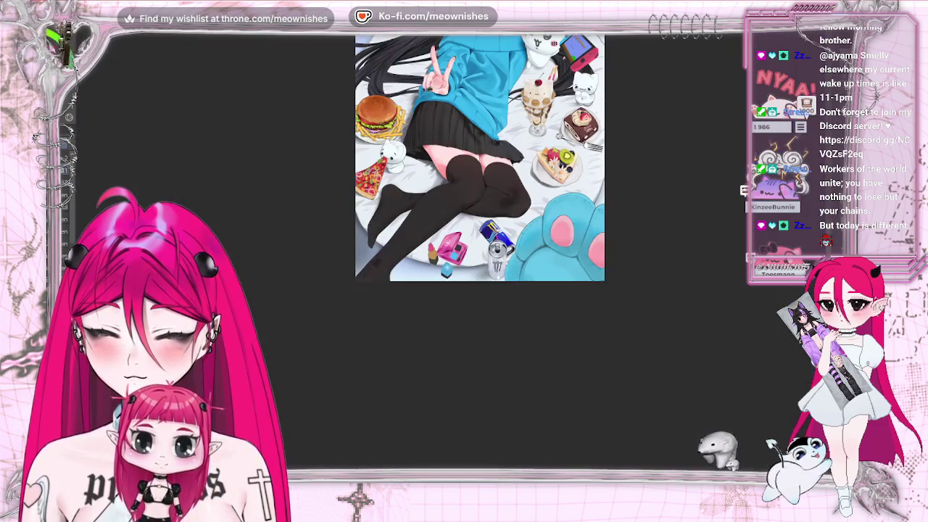
pyautogui.scroll(10, 449, 252)
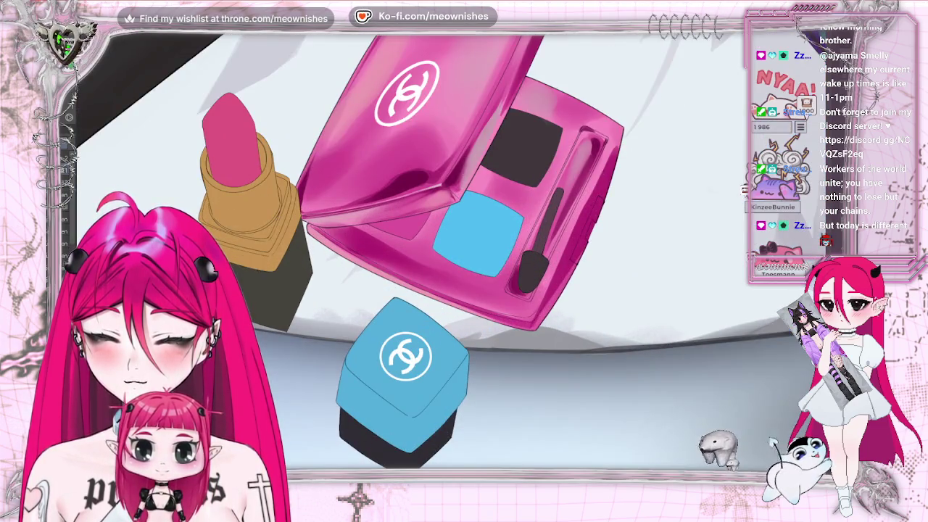
pyautogui.press('m')
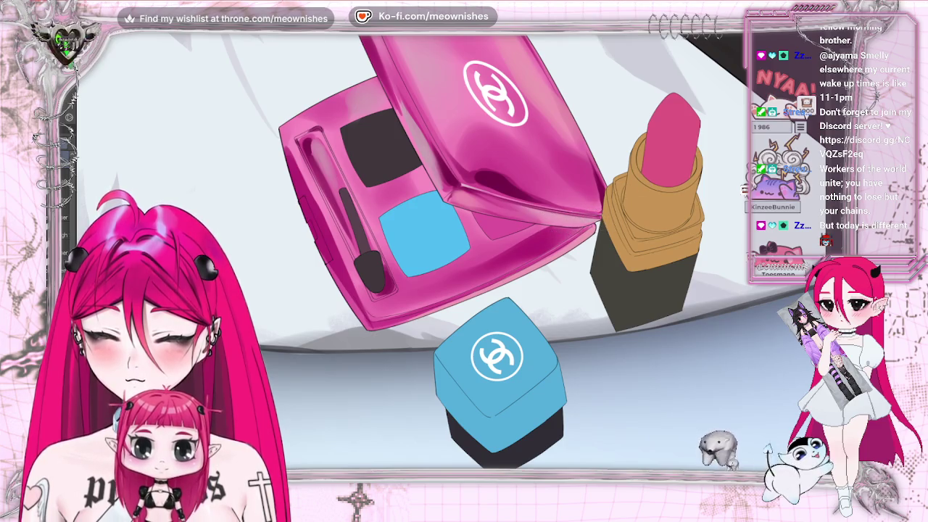
pyautogui.press('m')
pyautogui.press('-')
pyautogui.press('-')
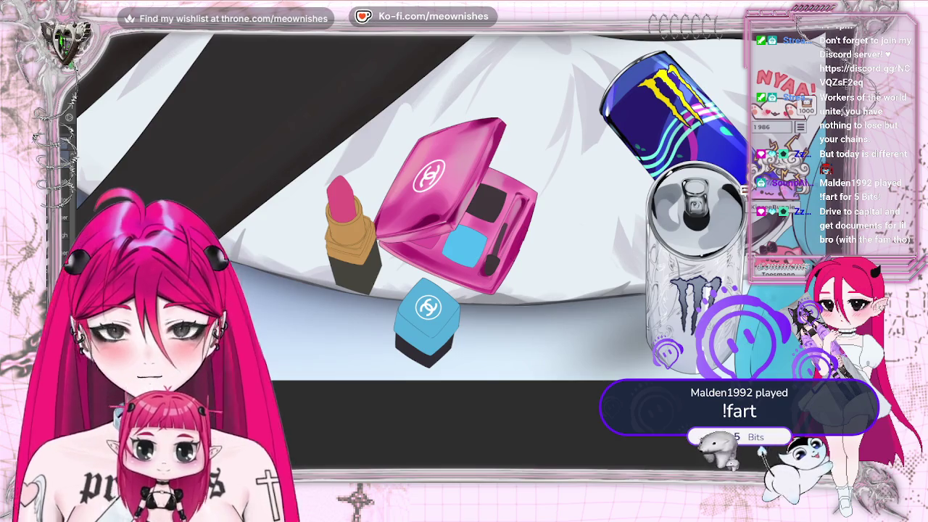
pyautogui.press('+')
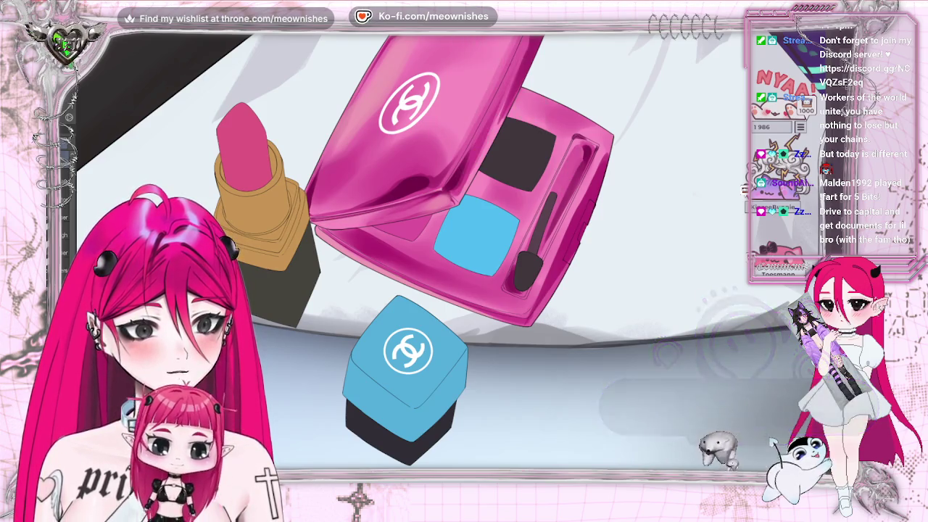
pyautogui.press('-')
pyautogui.press('-')
pyautogui.press('-')
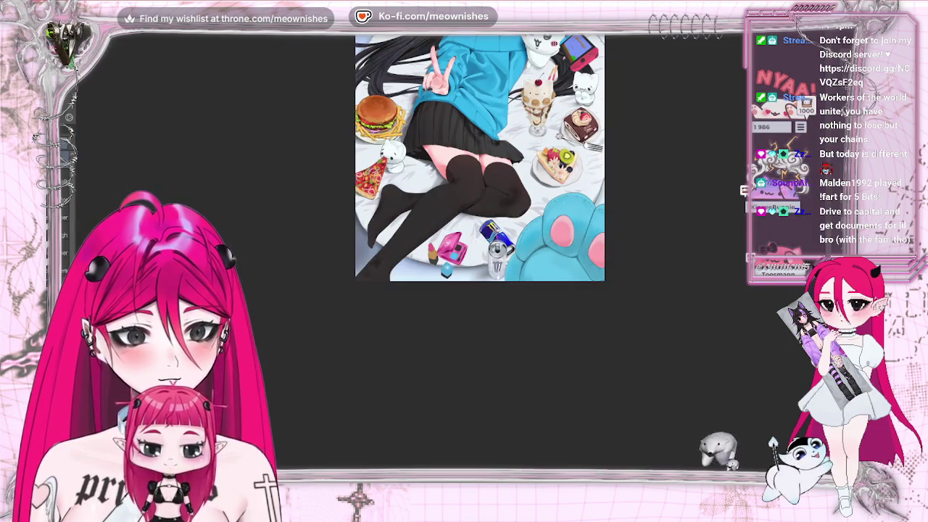
pyautogui.scroll(3, 451, 260)
pyautogui.scroll(2, 451, 260)
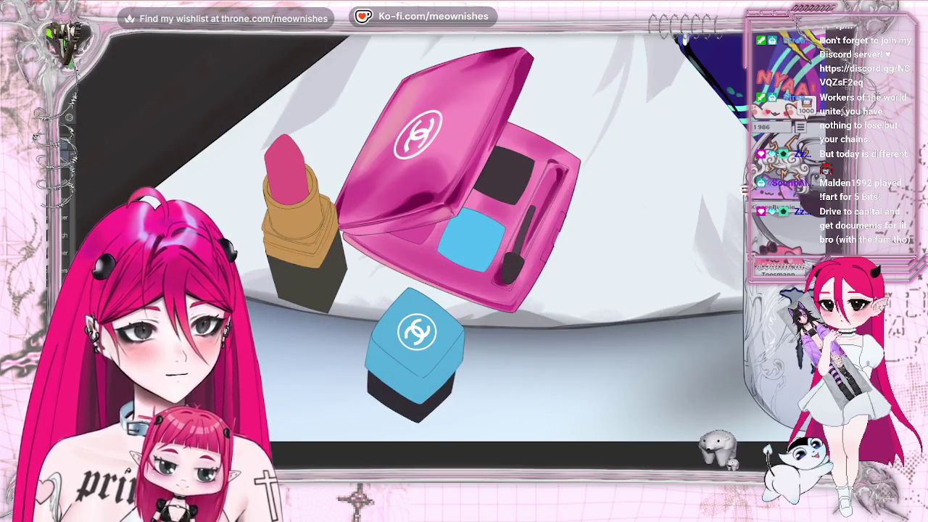
# Undo the last change to the compact's lid shading and zoom around to recheck it
pyautogui.hotkey('ctrl', 'z')
pyautogui.hotkey('ctrl', 'z')
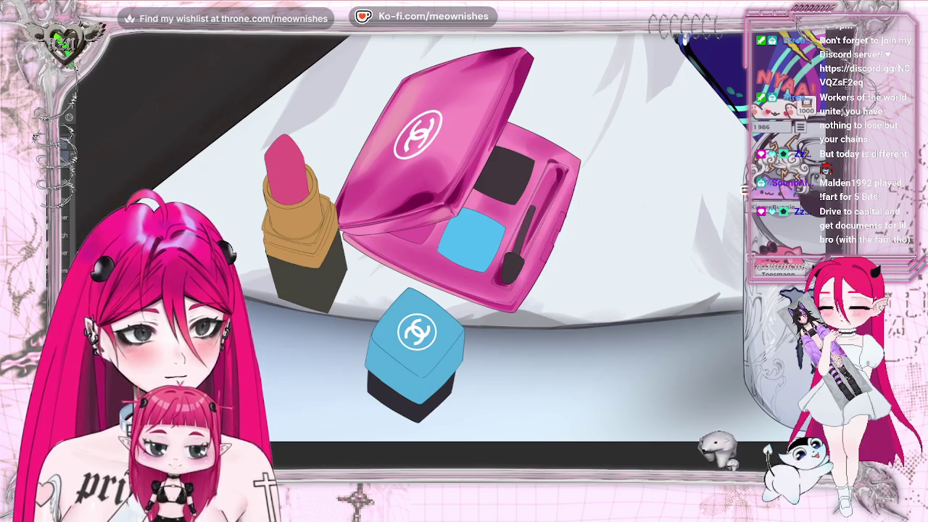
pyautogui.scroll(-3, 450, 239)
pyautogui.scroll(-3, 449, 239)
pyautogui.scroll(-1, 450, 239)
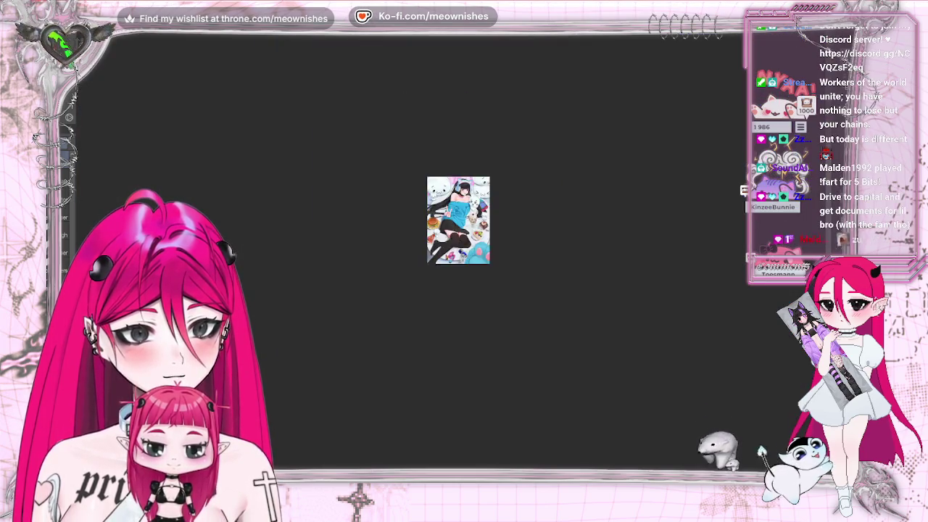
pyautogui.scroll(4, 450, 261)
pyautogui.scroll(2, 458, 249)
pyautogui.scroll(2, 458, 248)
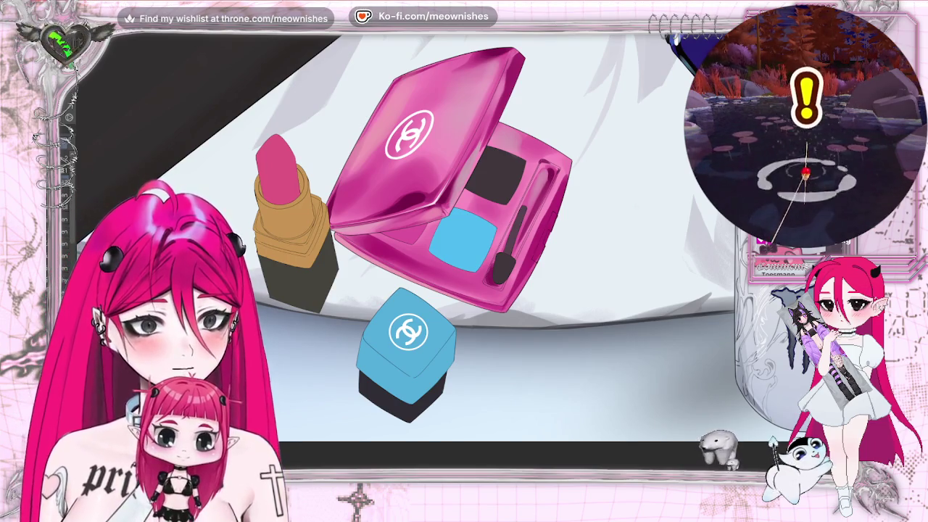
pyautogui.hotkey('ctrl', '+')
pyautogui.hotkey('ctrl', '+')
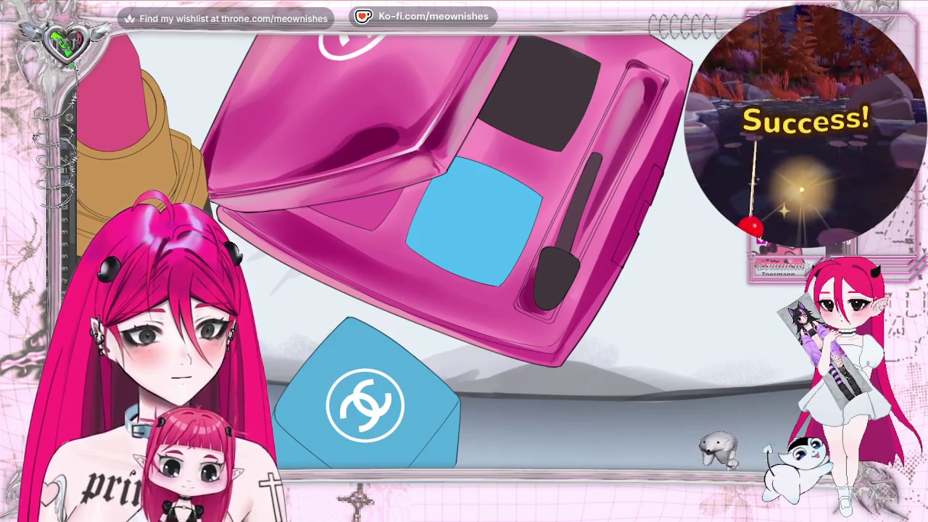
pyautogui.scroll(4, 385, 254)
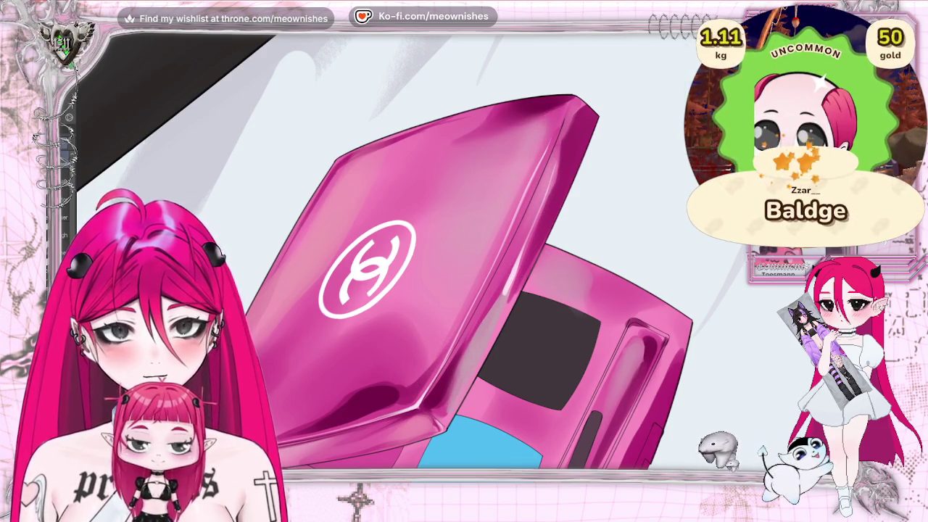
pyautogui.scroll(-5, 436, 385)
pyautogui.scroll(5, 442, 272)
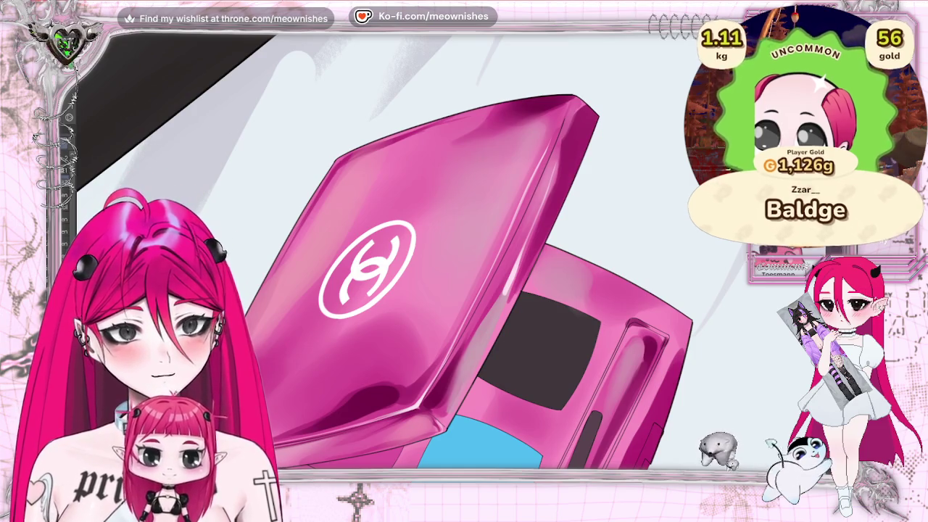
pyautogui.scroll(-3, 464, 254)
pyautogui.scroll(-2, 464, 254)
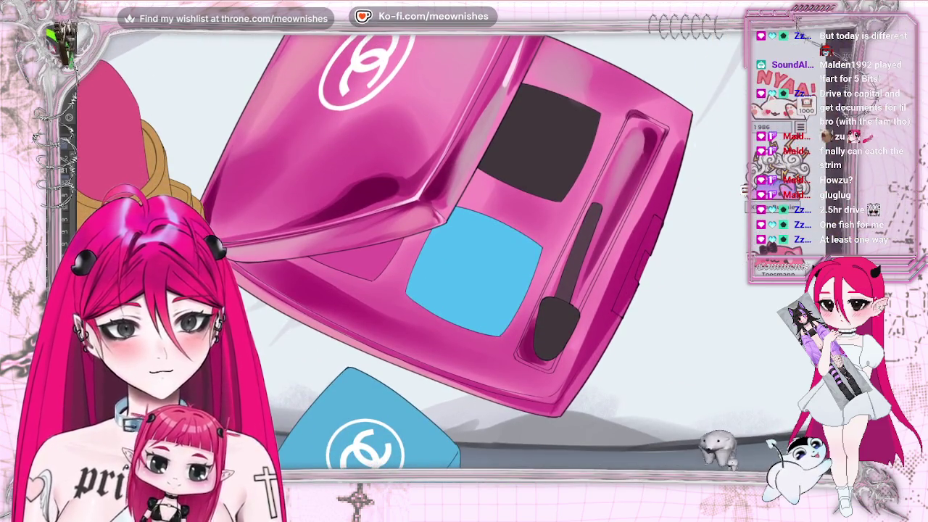
pyautogui.press('h')
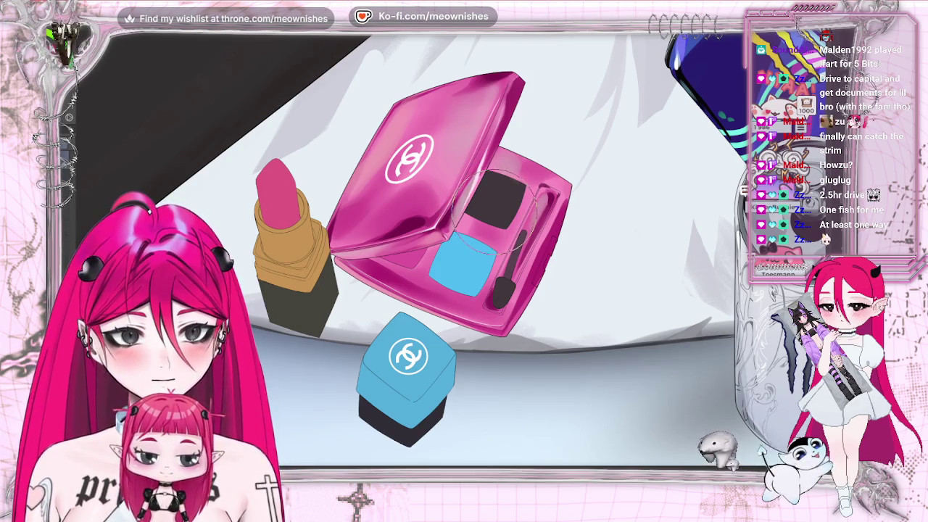
pyautogui.scroll(-5, 450, 253)
pyautogui.scroll(-2, 450, 253)
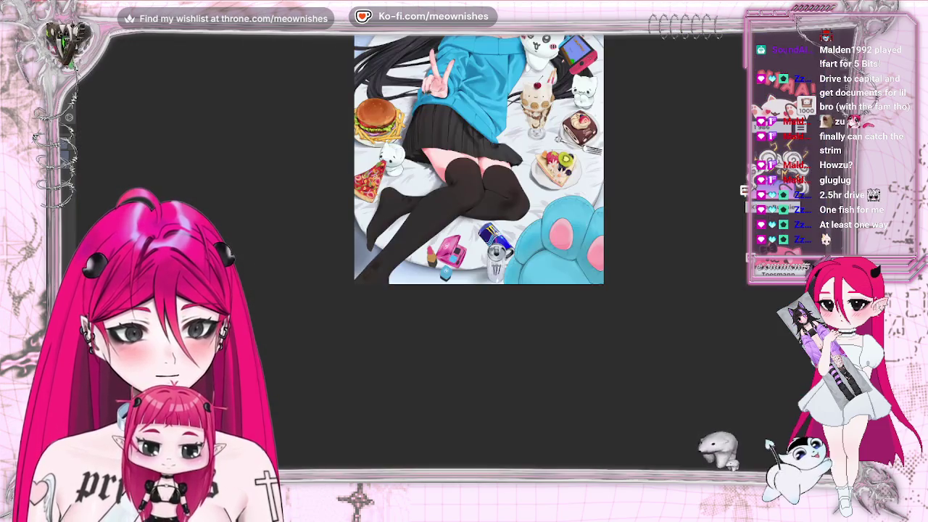
pyautogui.scroll(5, 453, 251)
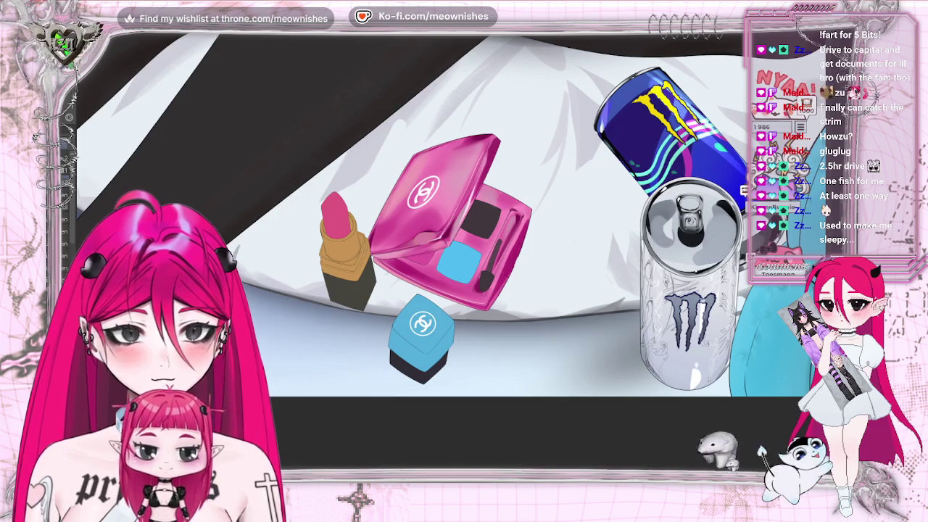
pyautogui.scroll(-10, 448, 254)
pyautogui.scroll(10, 449, 250)
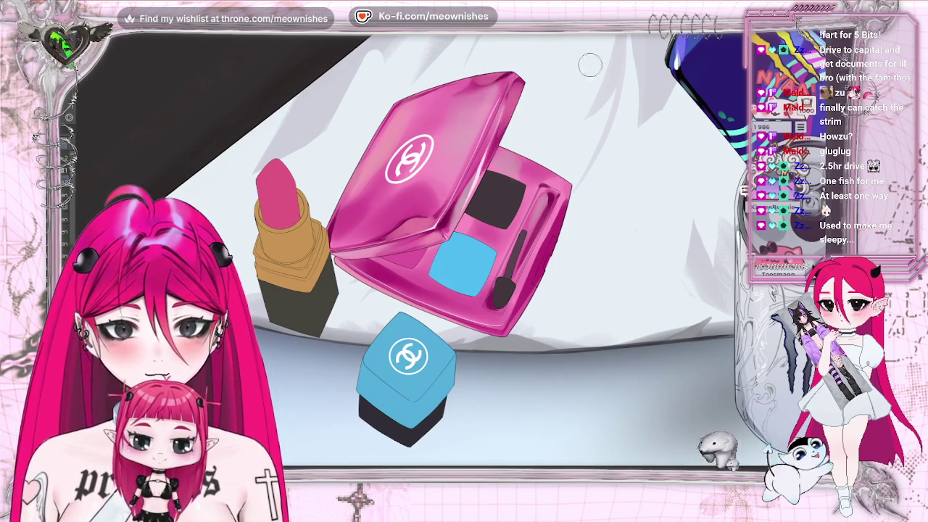
pyautogui.scroll(-3, 464, 246)
pyautogui.scroll(-3, 464, 247)
pyautogui.scroll(3, 464, 217)
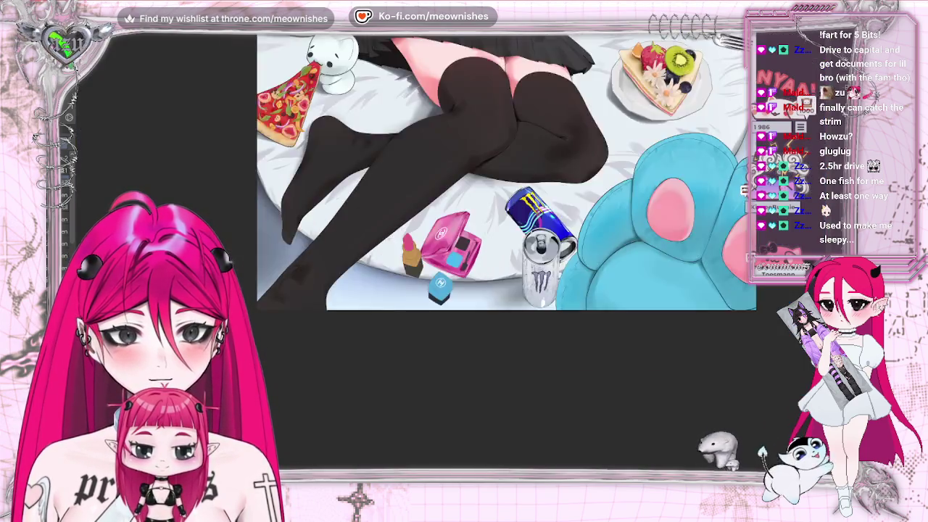
pyautogui.scroll(2, 464, 217)
pyautogui.press('h')
pyautogui.scroll(-2, 464, 232)
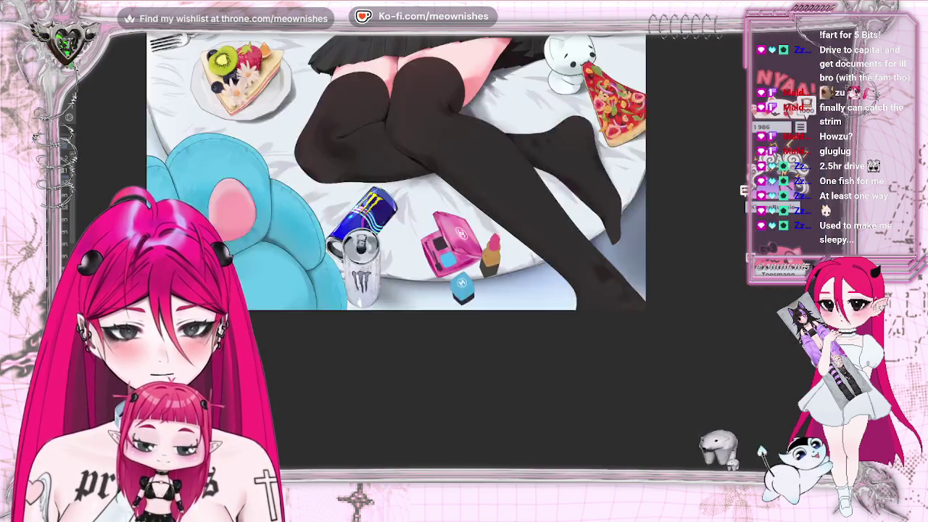
pyautogui.scroll(-2, 464, 232)
pyautogui.scroll(3, 464, 232)
pyautogui.scroll(2, 465, 233)
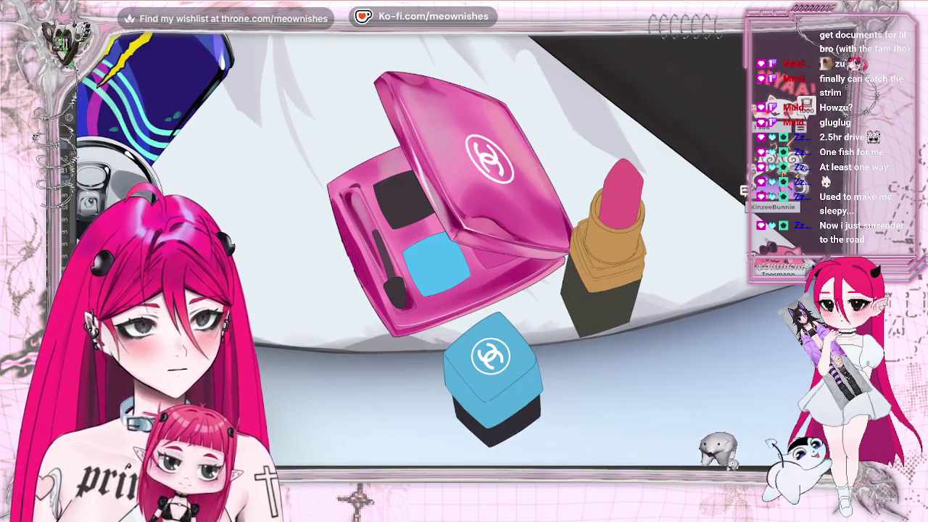
pyautogui.hotkey('ctrl', 'z')
pyautogui.hotkey('ctrl', 'y')
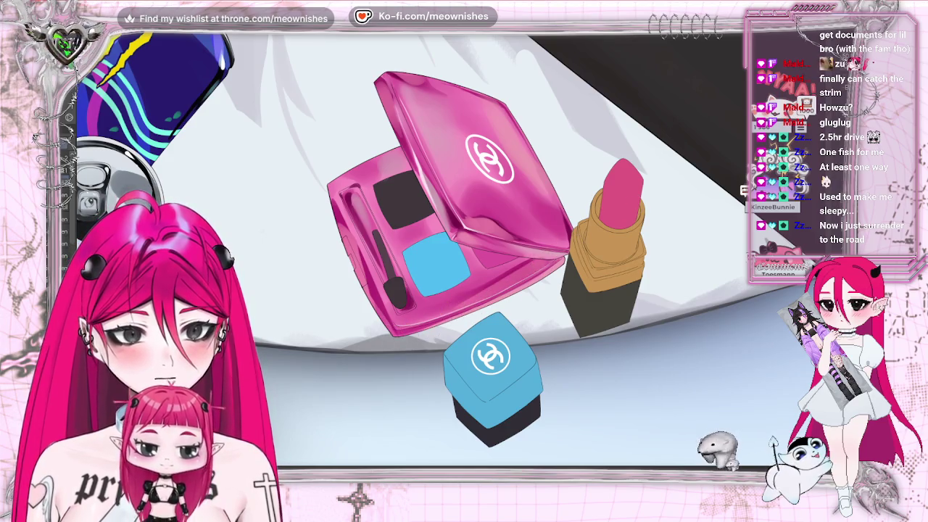
pyautogui.press('h')
pyautogui.hotkey('ctrl', '-')
pyautogui.hotkey('ctrl', '-')
pyautogui.hotkey('ctrl', '-')
pyautogui.hotkey('ctrl', '-')
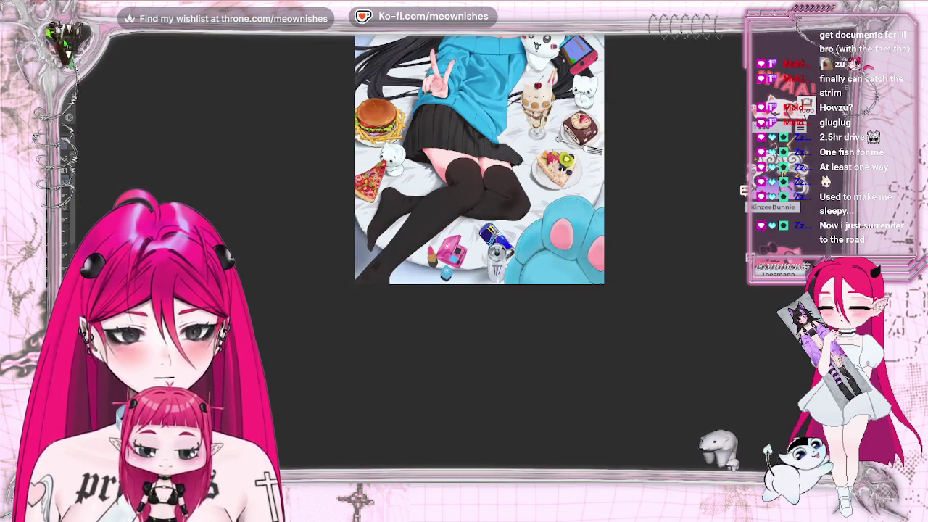
pyautogui.hotkey('ctrl', '+')
pyautogui.hotkey('ctrl', '+')
pyautogui.hotkey('ctrl', '+')
pyautogui.hotkey('ctrl', '+')
pyautogui.hotkey('ctrl', '+')
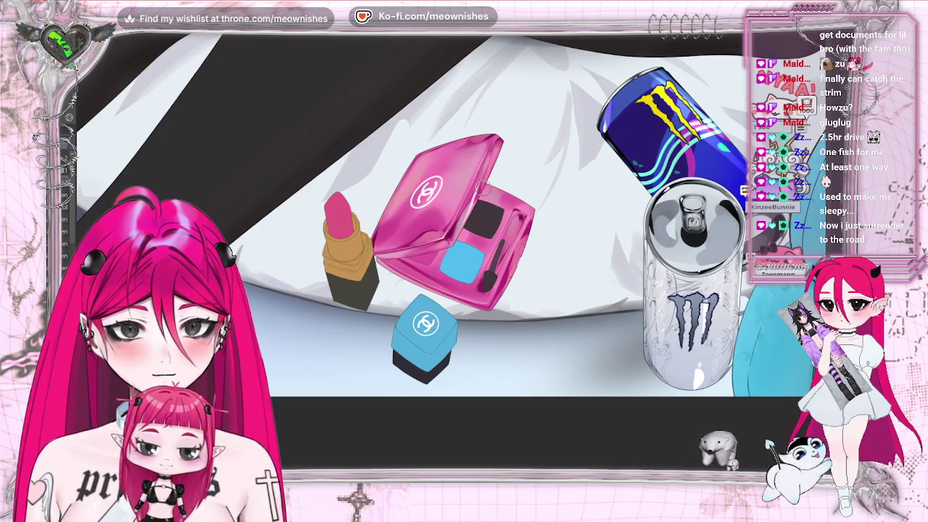
pyautogui.hotkey('ctrl', '-')
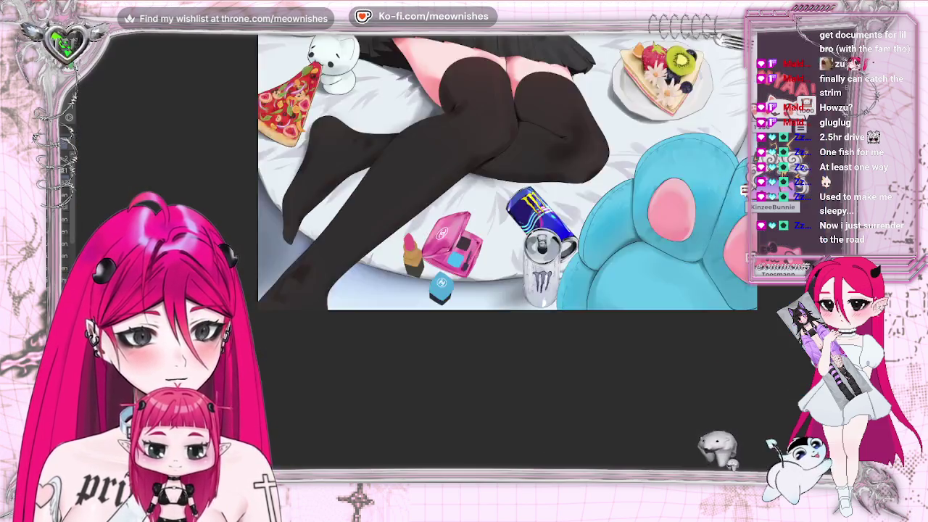
pyautogui.hotkey('ctrl', '-')
pyautogui.hotkey('ctrl', '+')
pyautogui.hotkey('ctrl', '+')
pyautogui.hotkey('ctrl', '+')
pyautogui.hotkey('ctrl', '+')
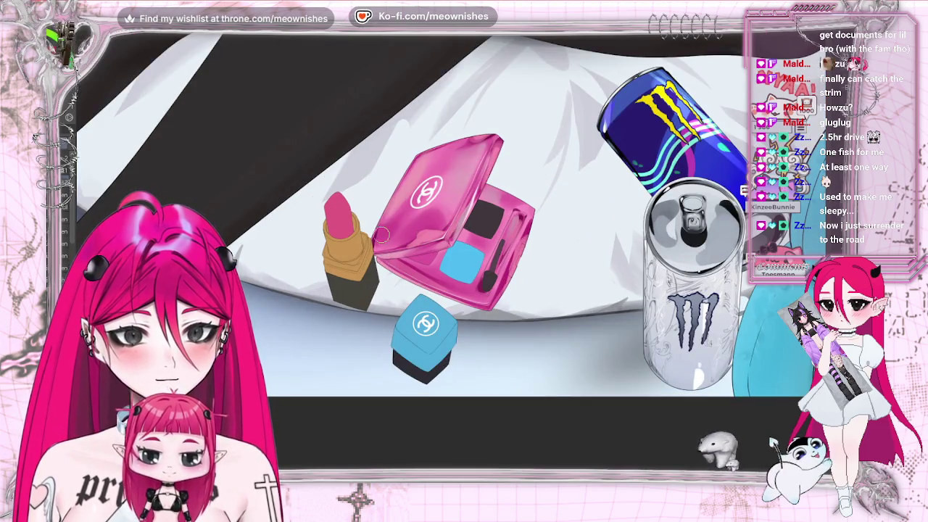
pyautogui.hotkey('ctrl', '-')
pyautogui.hotkey('ctrl', '-')
pyautogui.hotkey('ctrl', '-')
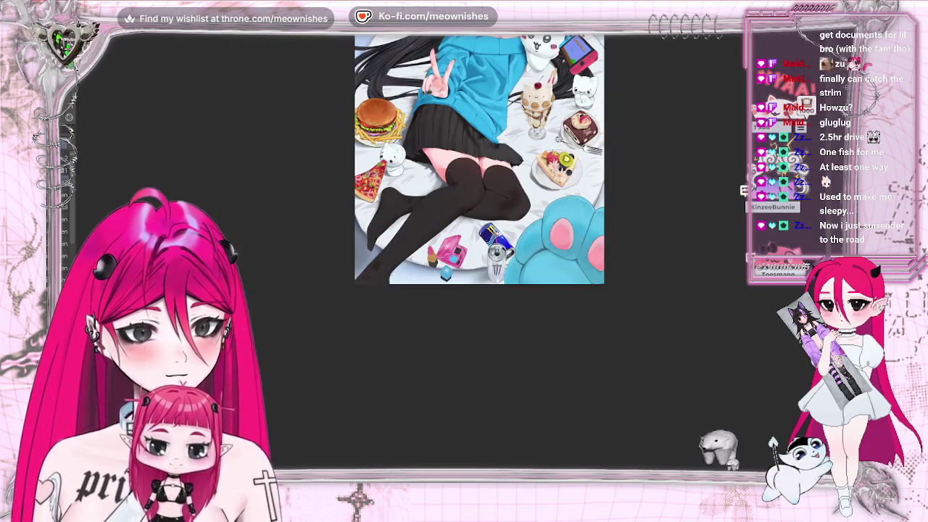
pyautogui.press('m')
pyautogui.press('m')
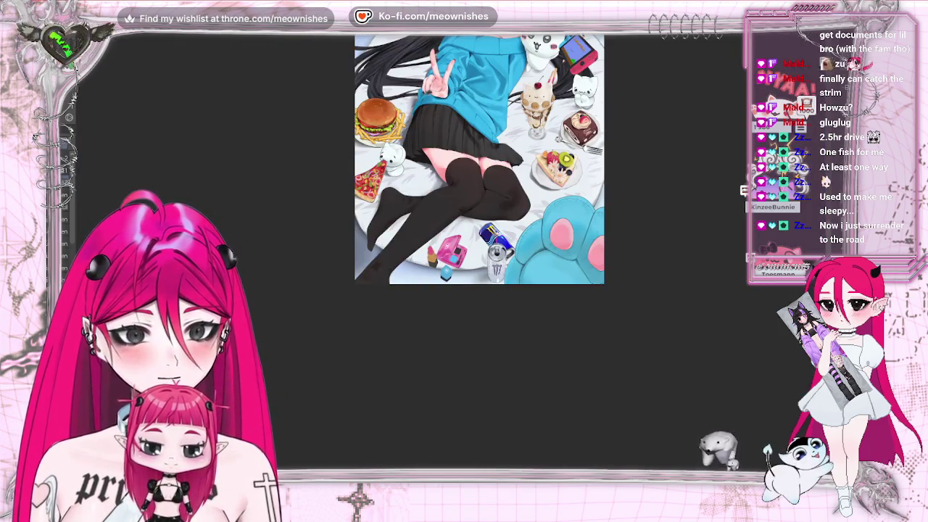
pyautogui.hotkey('ctrl', '-')
pyautogui.hotkey('ctrl', '-')
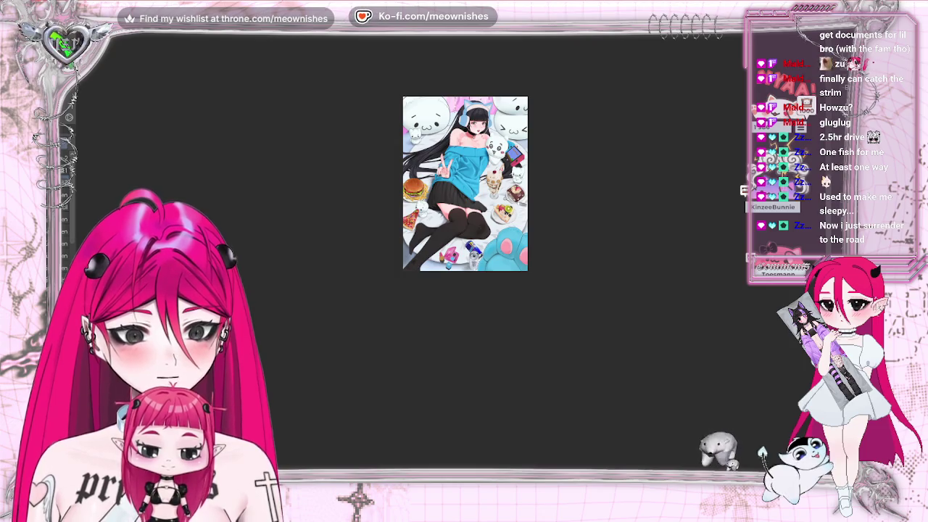
pyautogui.hotkey('ctrl', '+')
pyautogui.hotkey('ctrl', '+')
pyautogui.hotkey('ctrl', '+')
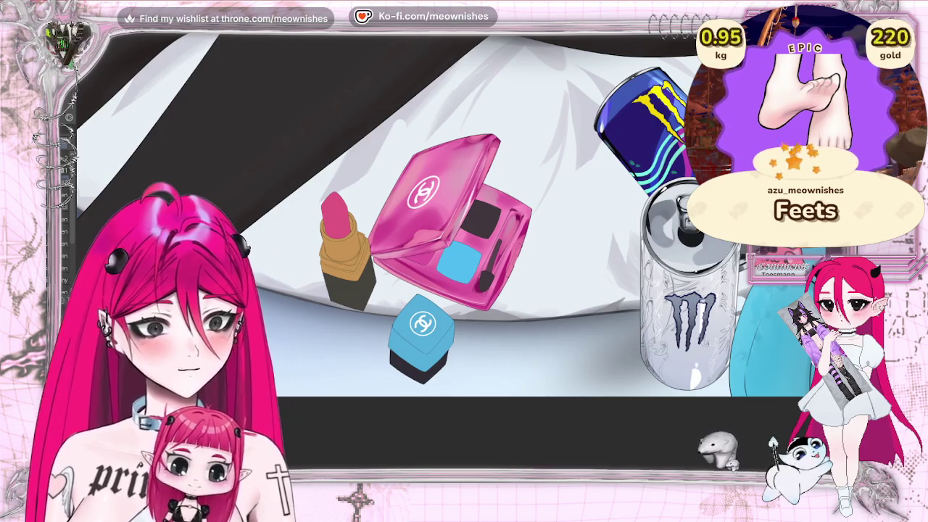
pyautogui.click(69, 29)
# Open Hue/Saturation/Luminosity and preview the compact at Hue 40
pyautogui.click(232, 249)
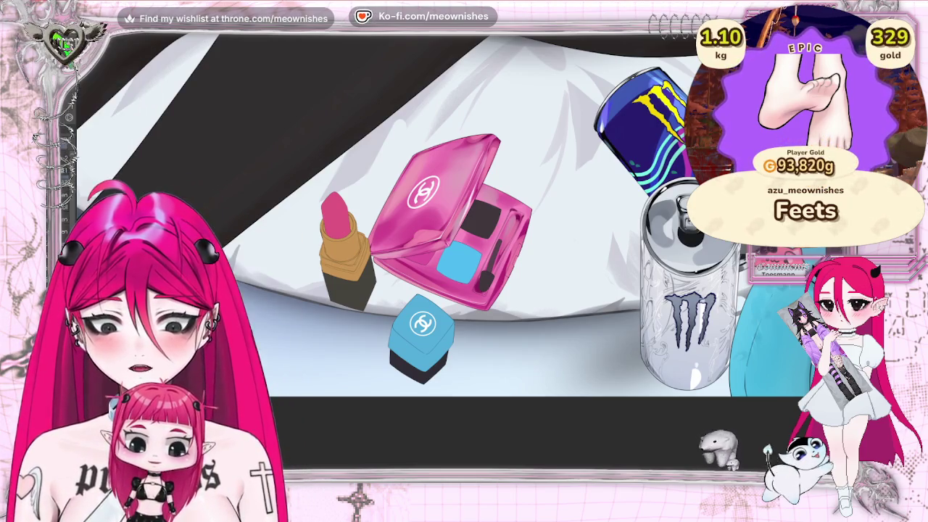
pyautogui.moveTo(576, 334); pyautogui.dragTo(594, 338)
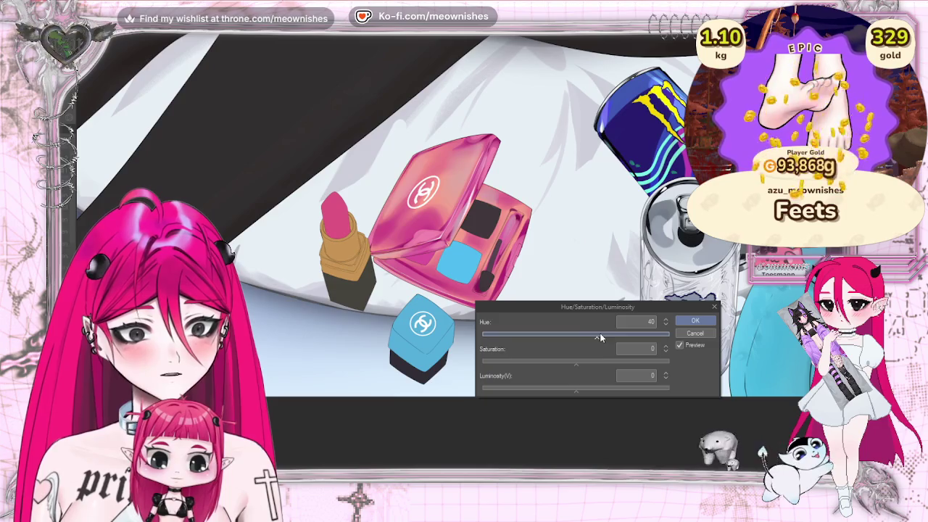
pyautogui.scroll(-2, 464, 218)
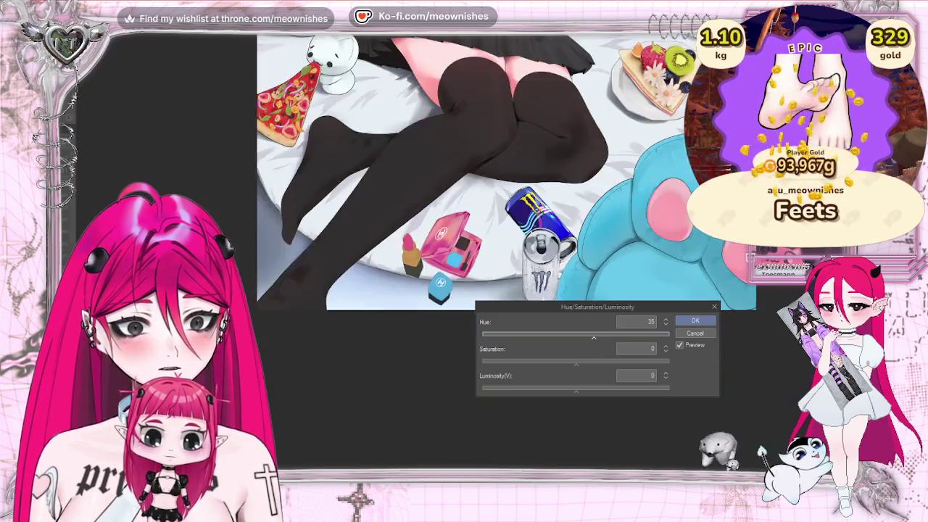
pyautogui.scroll(-2, 464, 217)
pyautogui.scroll(-2, 464, 218)
pyautogui.scroll(6, 464, 218)
pyautogui.scroll(1, 608, 238)
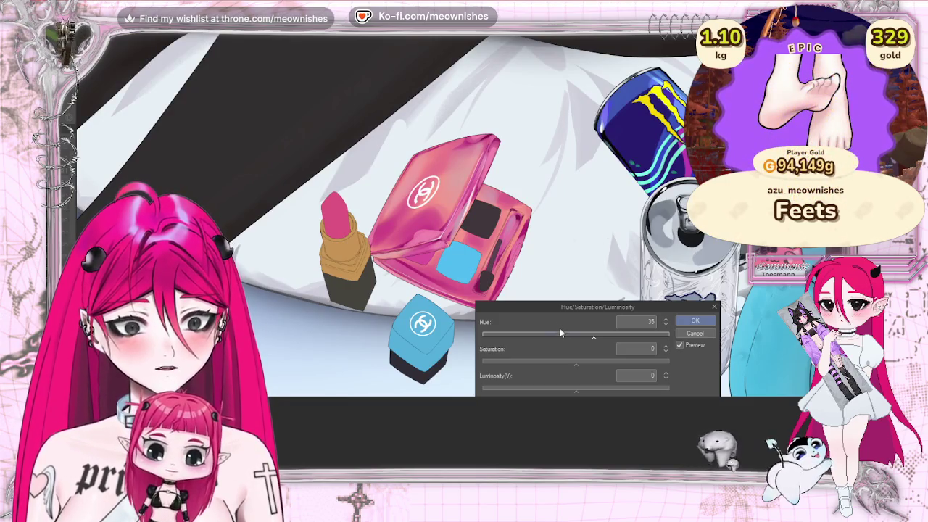
# Preview the compact at Hue -44 and then Hue -125
pyautogui.moveTo(625, 334); pyautogui.dragTo(509, 332)
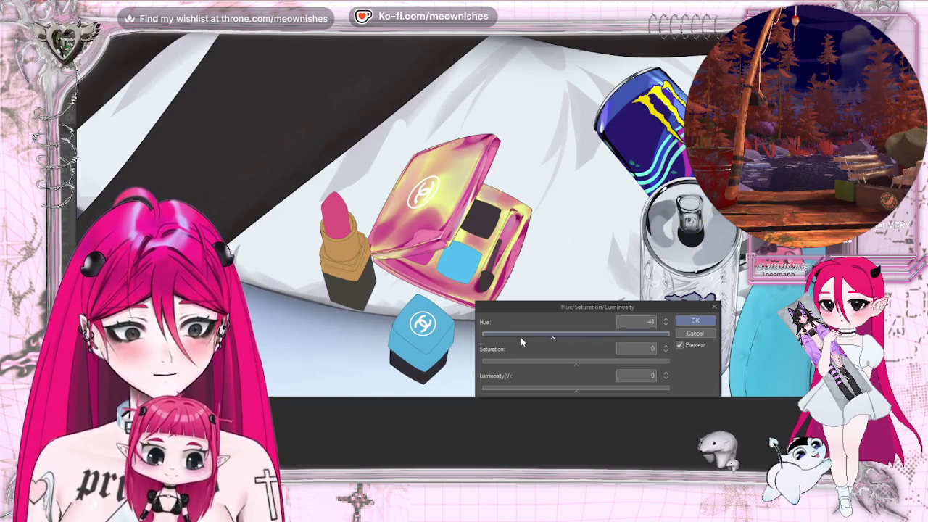
pyautogui.scroll(-2, 479, 217)
pyautogui.scroll(-1, 478, 217)
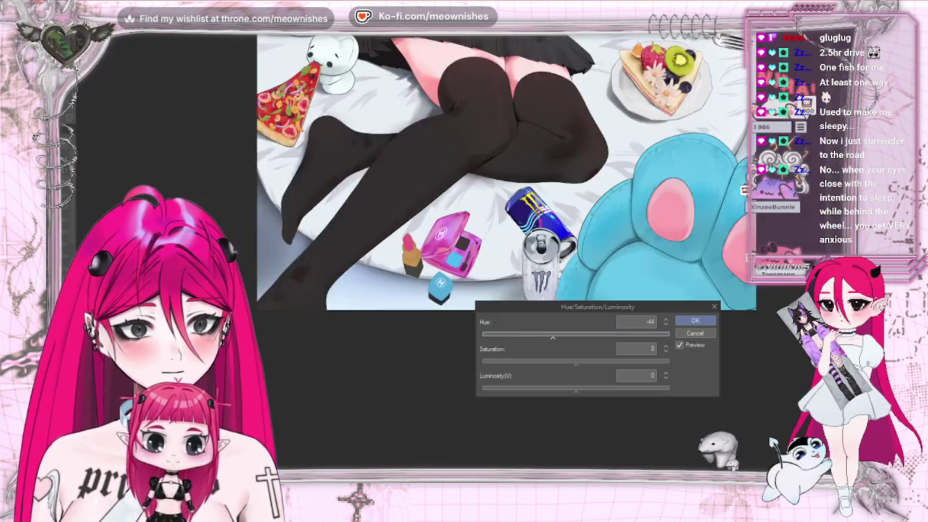
pyautogui.scroll(-1, 479, 218)
pyautogui.scroll(-1, 451, 254)
pyautogui.scroll(1, 451, 254)
pyautogui.scroll(3, 451, 254)
pyautogui.scroll(1, 451, 255)
pyautogui.click(514, 336)
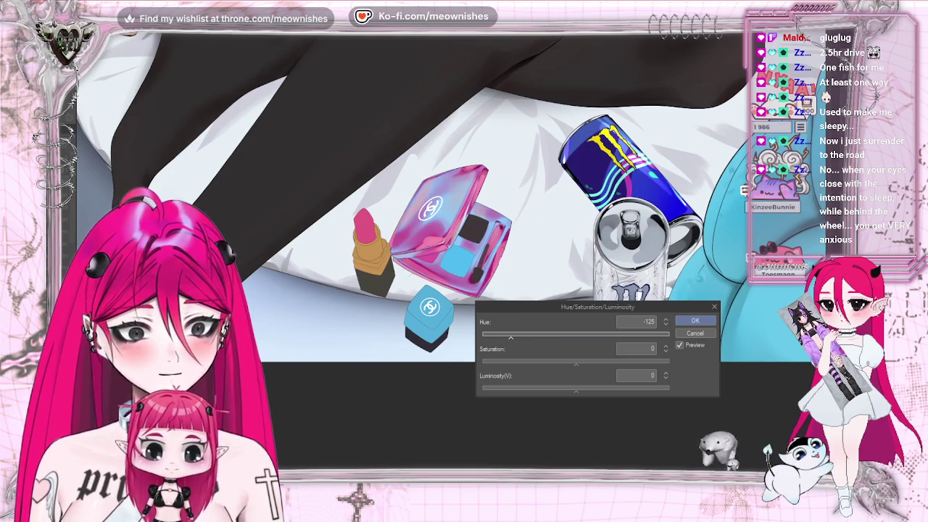
pyautogui.scroll(-5, 451, 255)
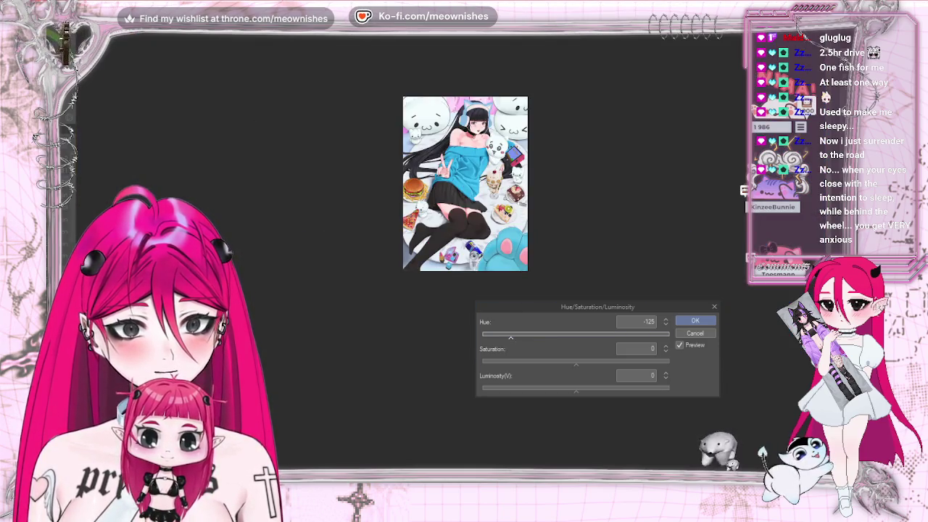
pyautogui.scroll(4, 452, 254)
pyautogui.scroll(1, 451, 255)
# Settle on Hue -1, Saturation 24 and Luminosity 25, checking the whole illustration
pyautogui.click(577, 338)
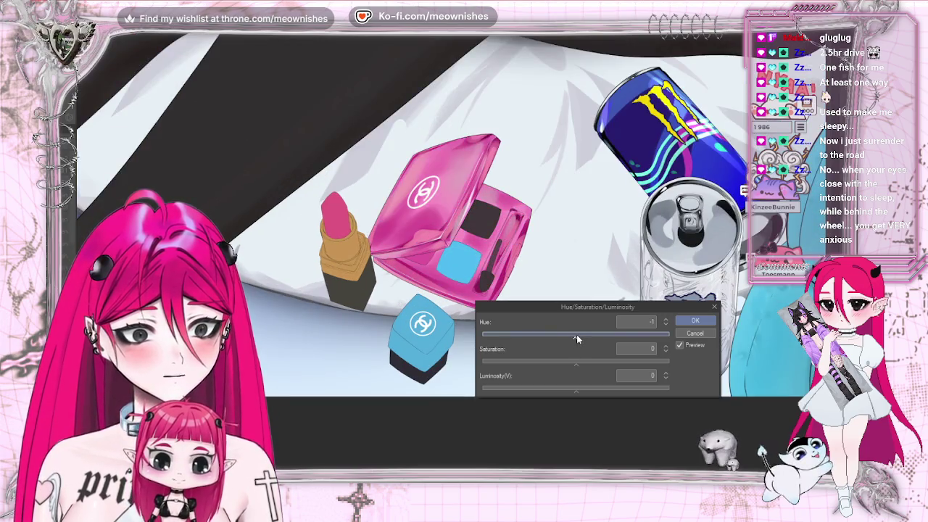
pyautogui.click(599, 362)
pyautogui.click(592, 391)
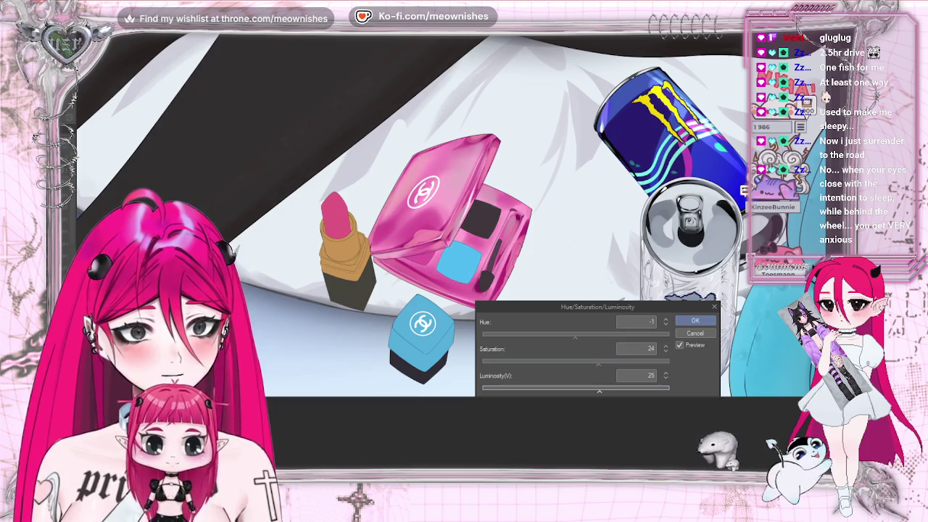
pyautogui.hotkey('ctrl', '0')
pyautogui.hotkey('ctrl', '+')
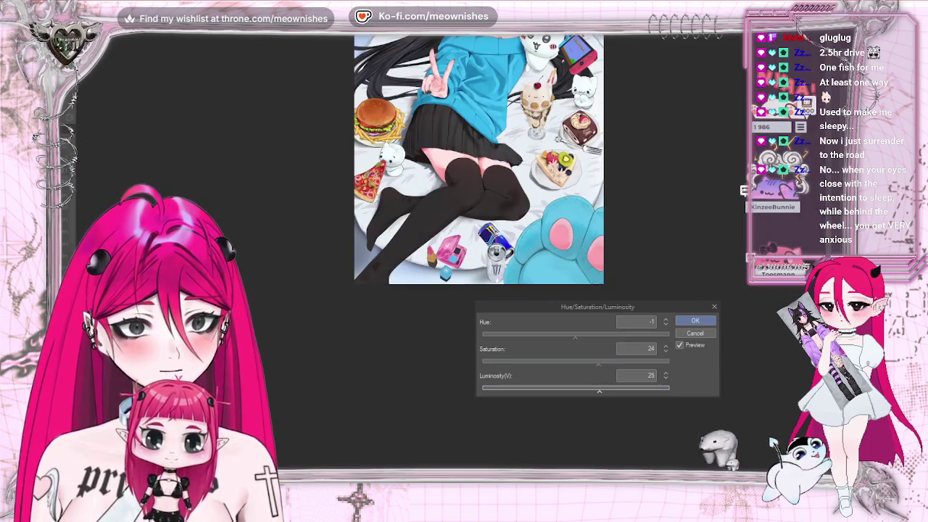
pyautogui.hotkey('ctrl', '+')
# Apply the adjustment and undo/redo it to compare the compact before and after
pyautogui.click(715, 308)
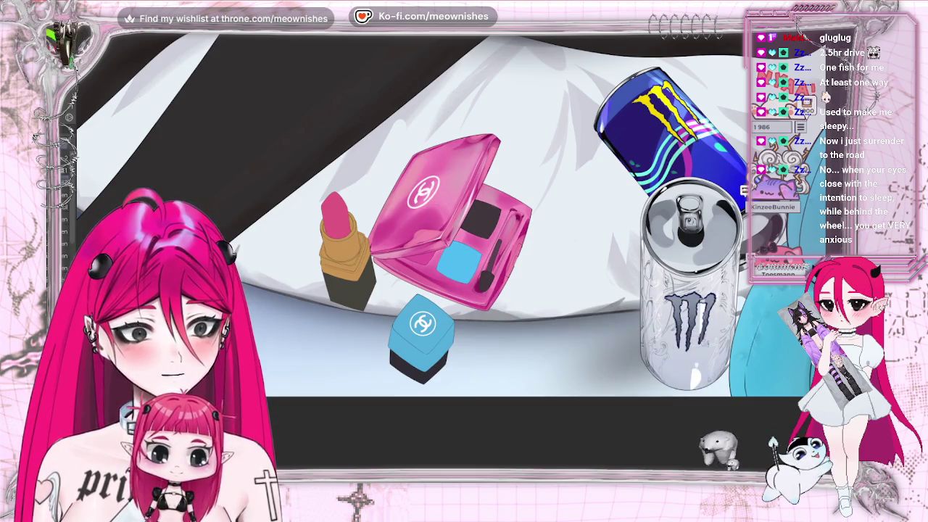
pyautogui.hotkey('ctrl', 'z')
pyautogui.hotkey('ctrl', 'y')
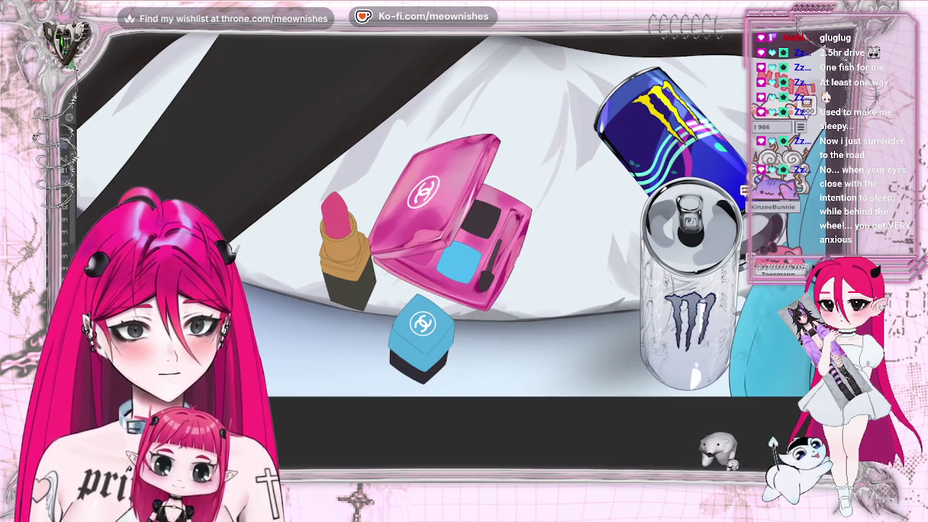
pyautogui.click(58, 28)
pyautogui.moveTo(108, 236)
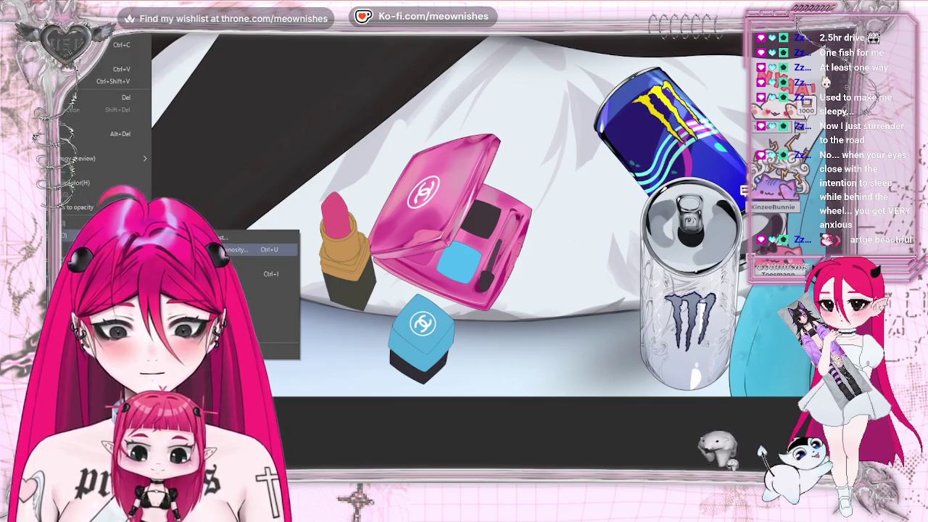
# Raise the pink compact's luminosity and saturation slightly in Hue/Saturation/Luminosity
pyautogui.click(235, 250)
pyautogui.moveTo(594, 307); pyautogui.dragTo(732, 242)
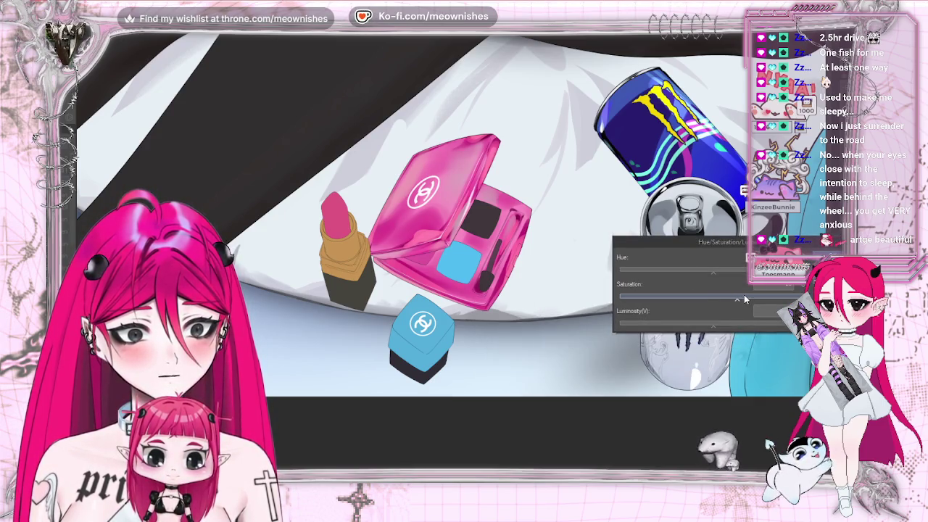
pyautogui.scroll(-10, 465, 183)
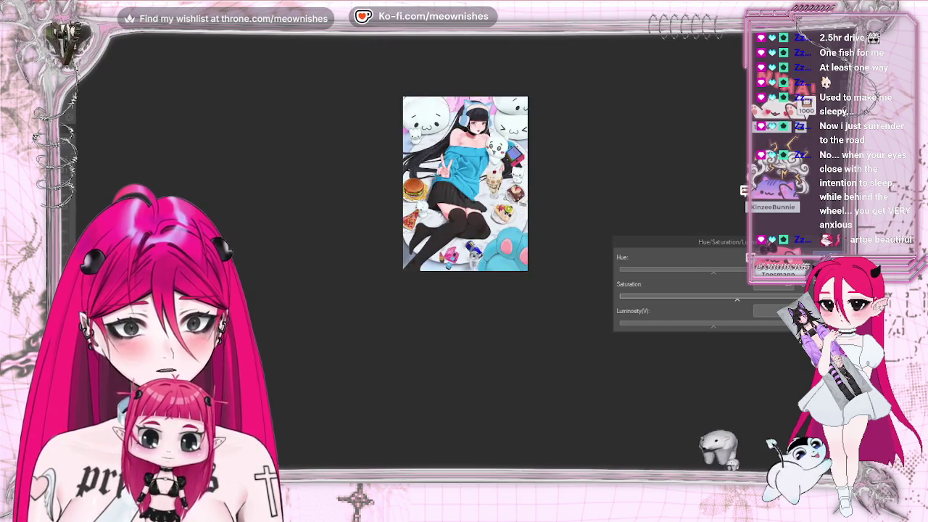
pyautogui.scroll(10, 450, 257)
pyautogui.click(729, 325)
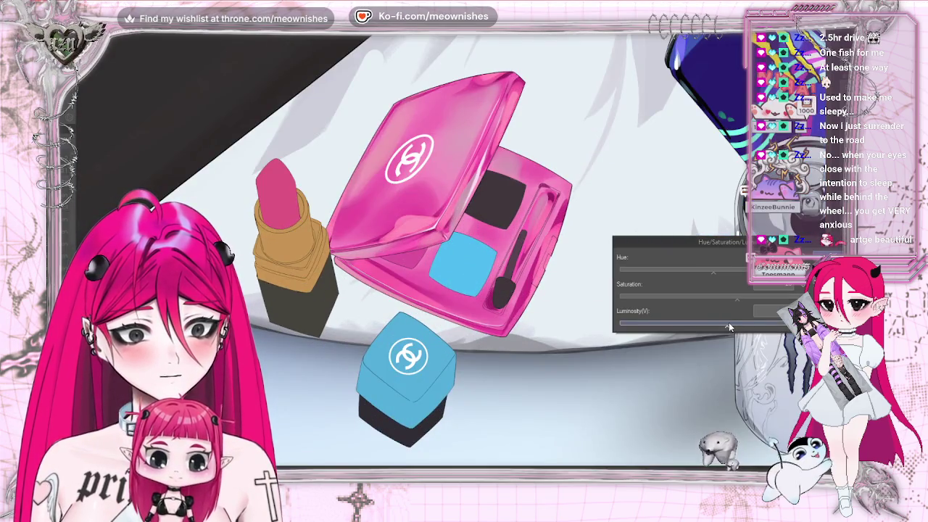
pyautogui.click(733, 298)
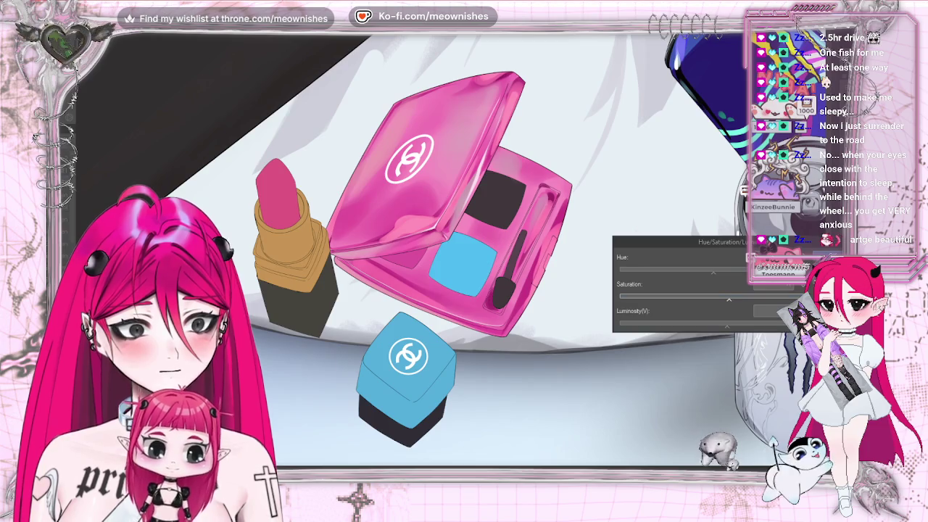
# Fine-tune the compact's brightness and saturation, mirroring the canvas to check the result
pyautogui.scroll(-4, 773, 444)
pyautogui.scroll(-3, 773, 444)
pyautogui.scroll(-2, 773, 444)
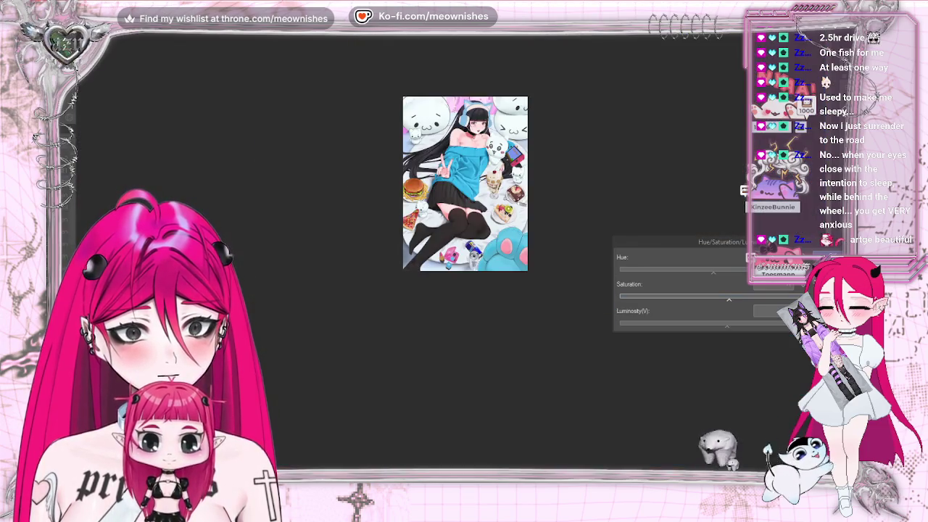
pyautogui.scroll(3, 762, 451)
pyautogui.scroll(5, 765, 448)
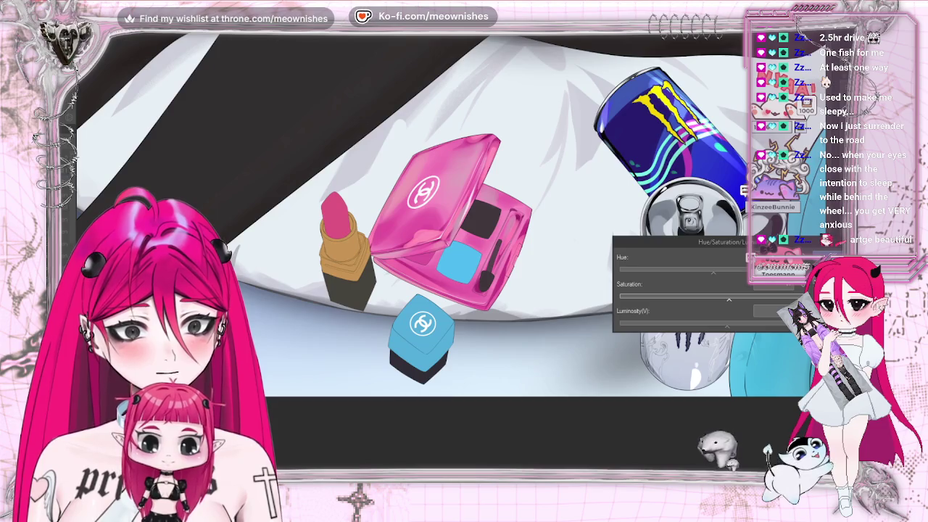
pyautogui.scroll(-1, 769, 444)
pyautogui.scroll(-2, 769, 443)
pyautogui.scroll(-2, 769, 444)
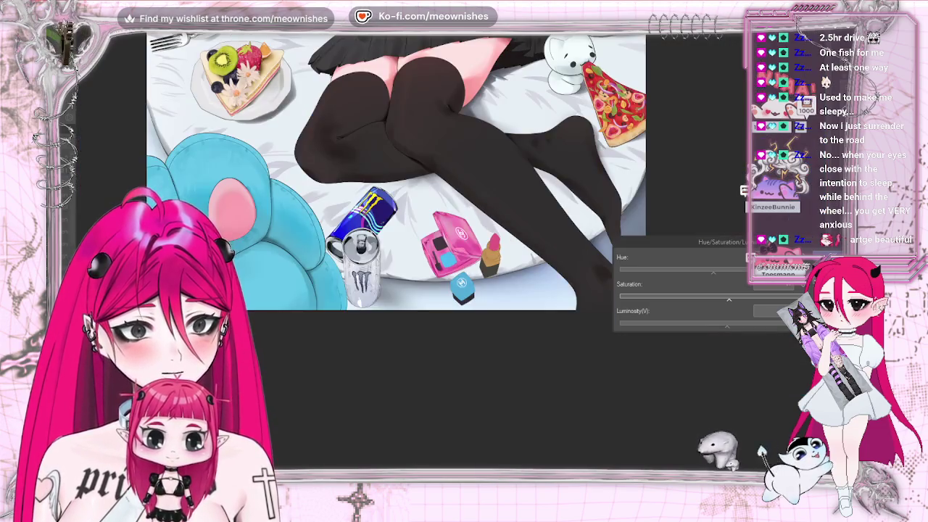
pyautogui.scroll(-2, 768, 444)
pyautogui.press('h')
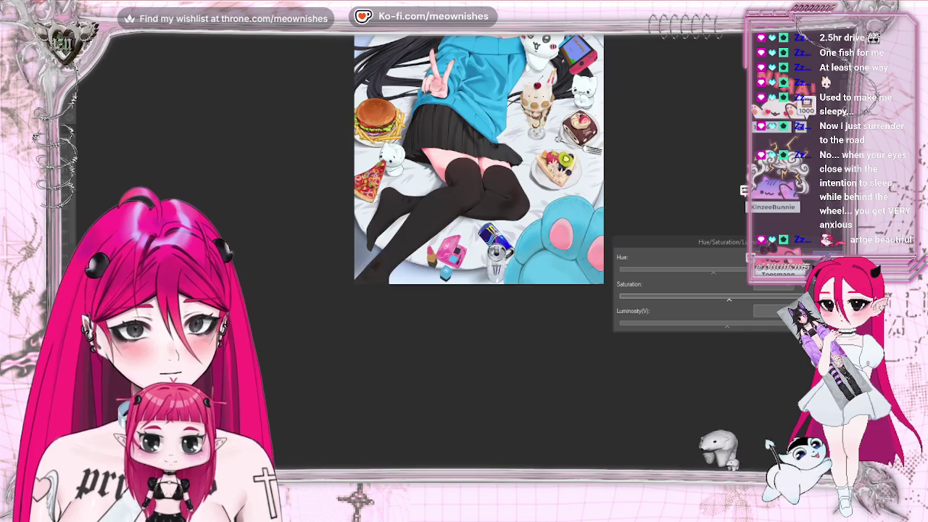
pyautogui.scroll(-2, 762, 451)
pyautogui.scroll(4, 762, 451)
pyautogui.scroll(2, 762, 451)
pyautogui.scroll(1, 762, 451)
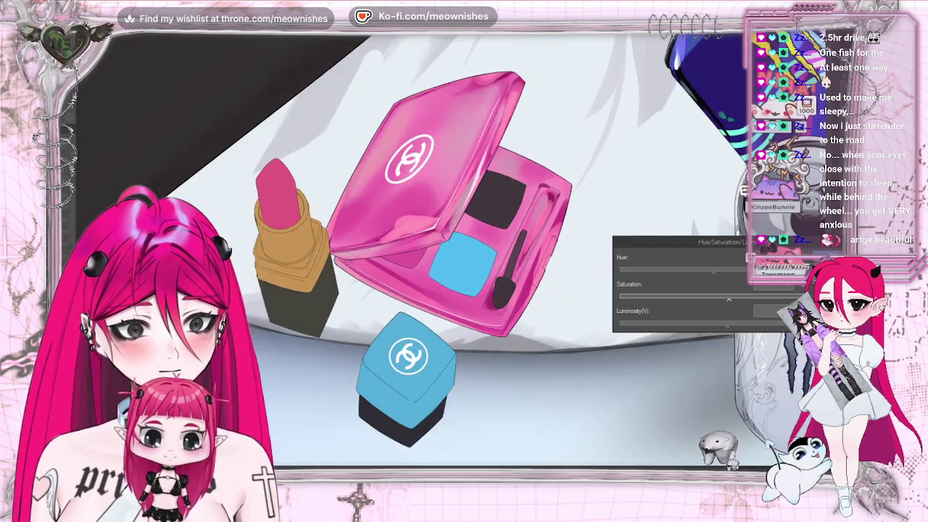
pyautogui.scroll(-4, 762, 451)
pyautogui.scroll(3, 762, 451)
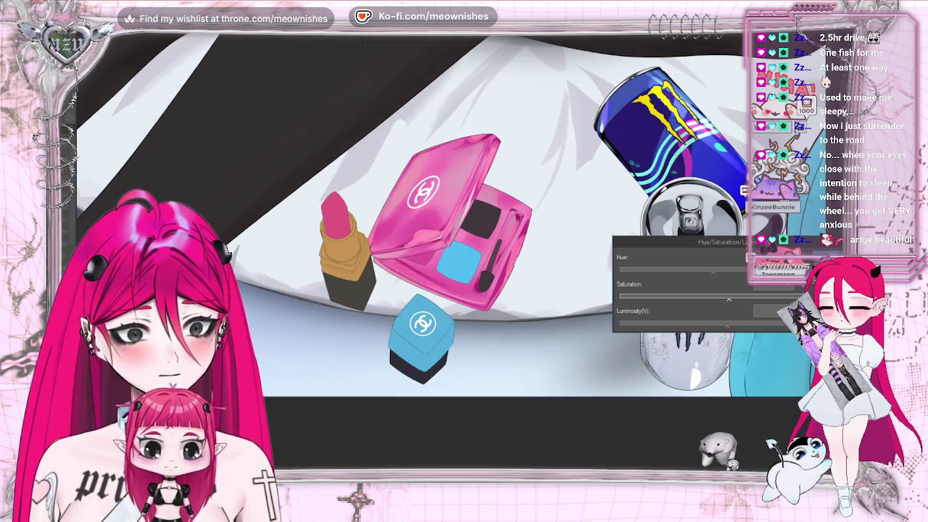
# Apply the adjustment so the compact becomes a glossy hot pink beside the Monster cans
pyautogui.press('Return')
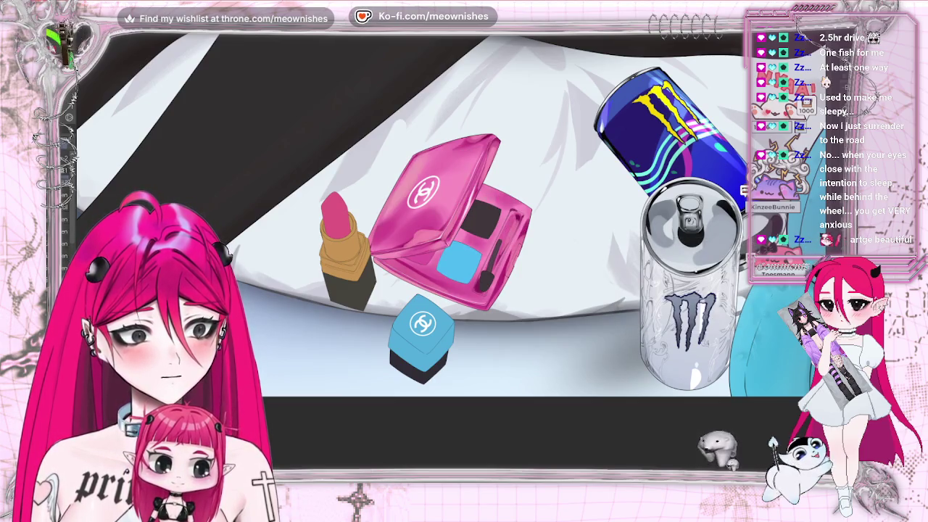
pyautogui.scroll(-5, 464, 218)
pyautogui.scroll(-2, 464, 217)
pyautogui.scroll(2, 464, 218)
pyautogui.scroll(4, 464, 218)
pyautogui.scroll(1, 450, 239)
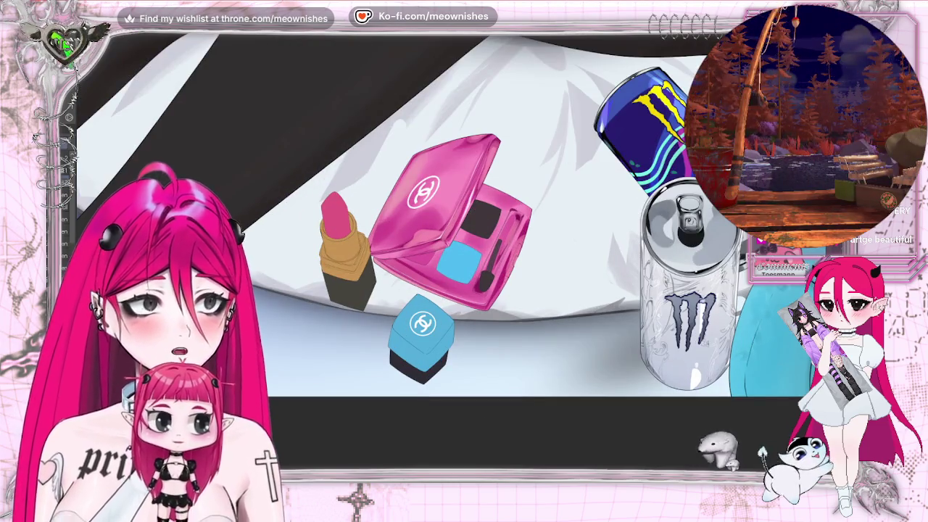
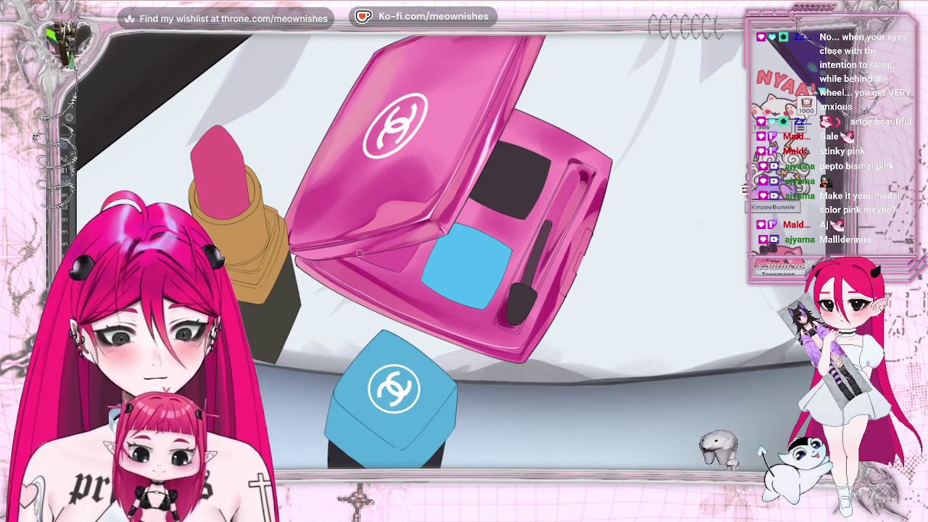
# Zoom in on the pink compact and undo/redo to compare its lighter shading
pyautogui.scroll(-3, 458, 220)
pyautogui.scroll(-3, 458, 220)
pyautogui.scroll(-3, 459, 220)
pyautogui.scroll(-2, 459, 221)
pyautogui.scroll(2, 458, 220)
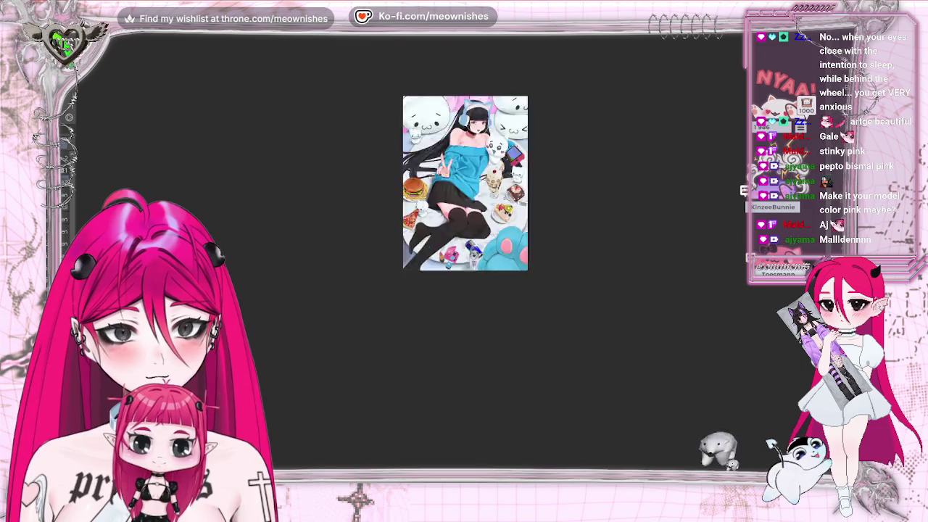
pyautogui.scroll(3, 459, 220)
pyautogui.scroll(3, 458, 220)
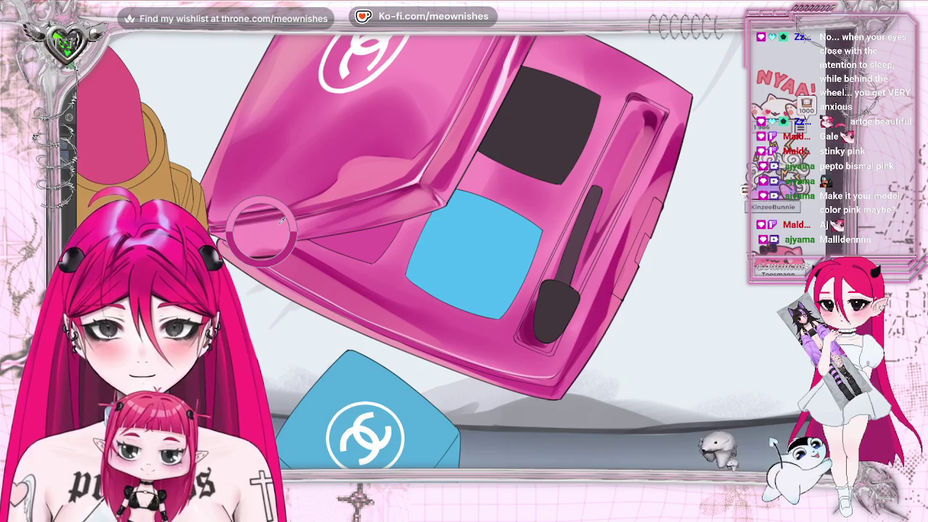
pyautogui.hotkey('ctrl', 'z')
pyautogui.hotkey('ctrl', 'y')
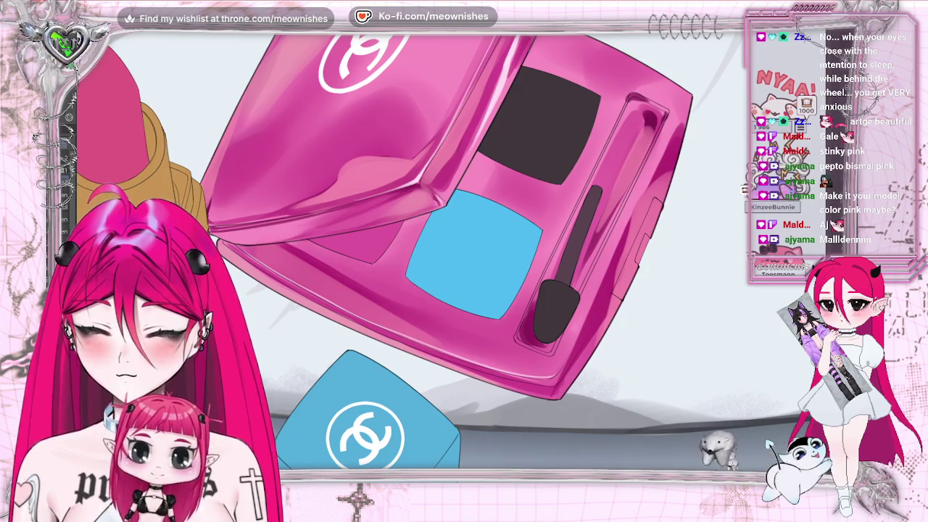
# Airbrush a soft light highlight along the compact lid's lower edge
pyautogui.moveTo(293, 228); pyautogui.dragTo(377, 204)
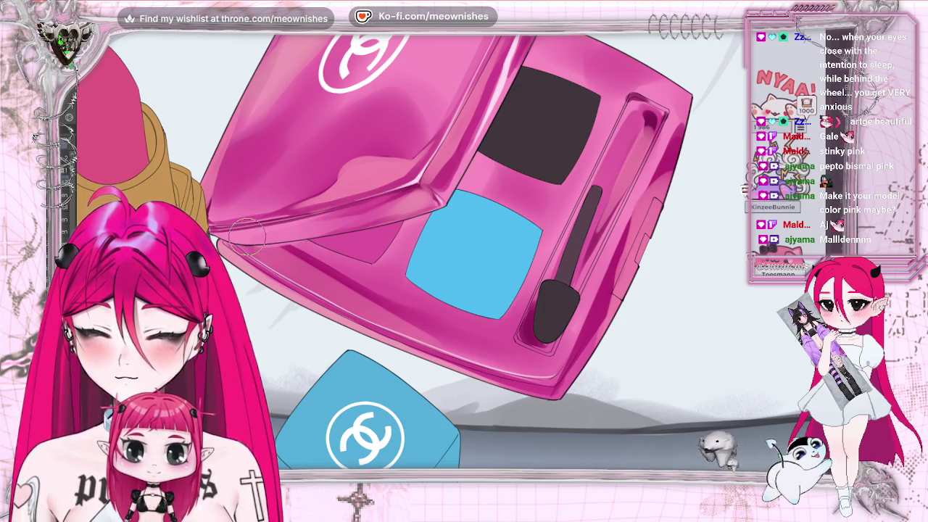
pyautogui.moveTo(305, 227); pyautogui.dragTo(252, 233)
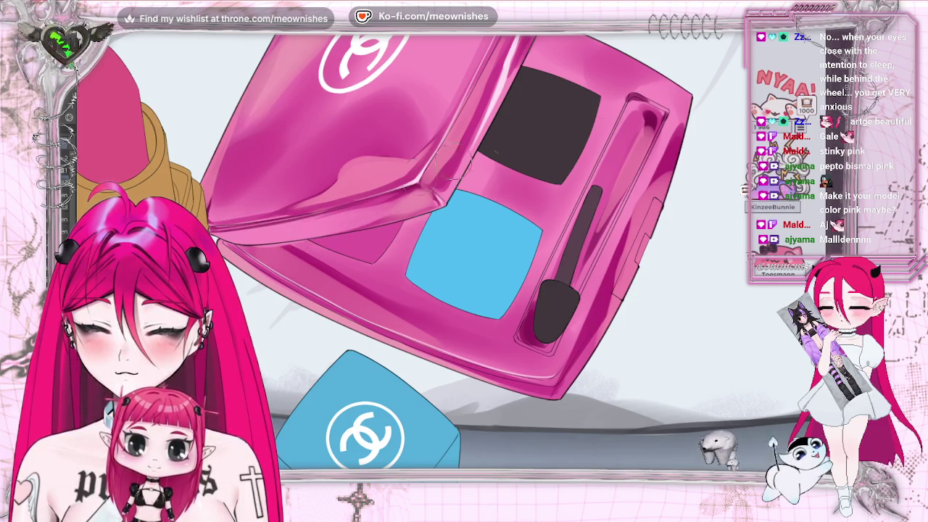
pyautogui.scroll(-5, 442, 254)
pyautogui.scroll(5, 443, 254)
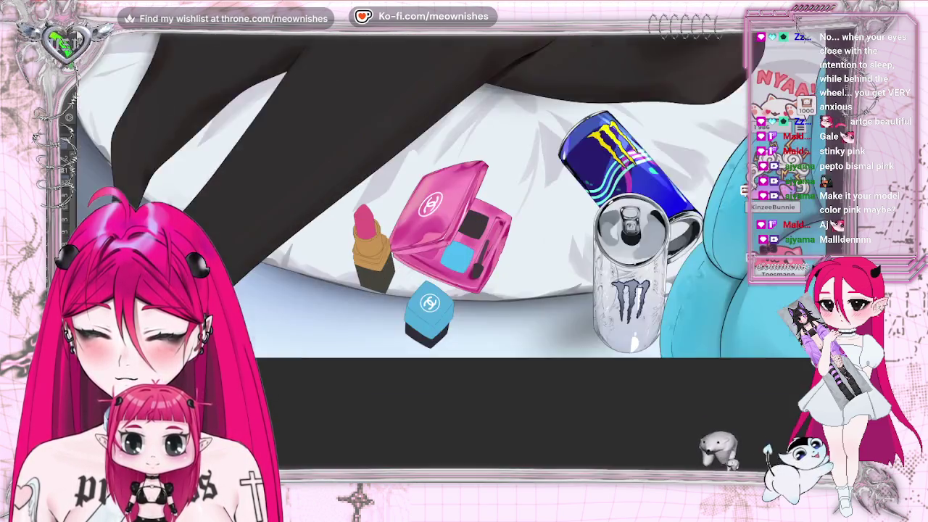
pyautogui.scroll(2, 451, 257)
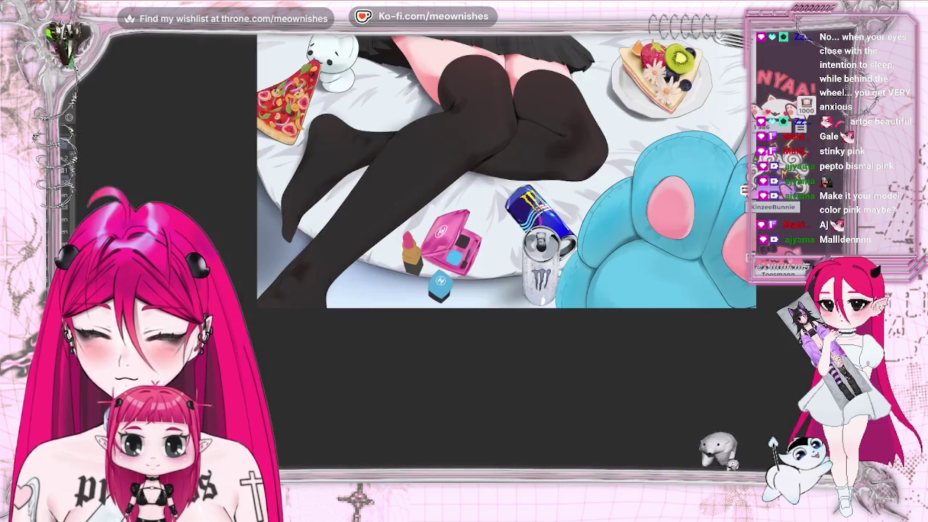
pyautogui.hotkey('ctrl', '+')
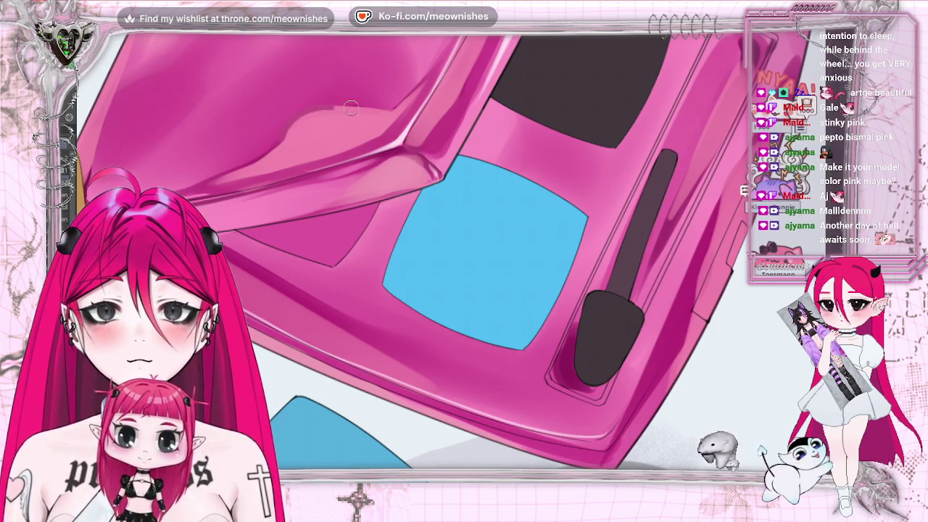
pyautogui.scroll(-3, 464, 246)
pyautogui.scroll(-3, 464, 247)
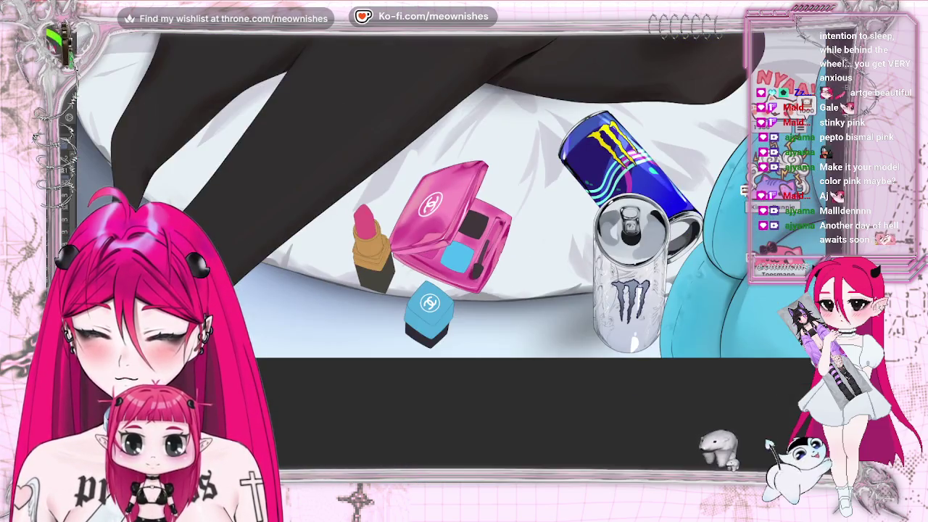
pyautogui.scroll(-2, 450, 250)
pyautogui.scroll(5, 449, 246)
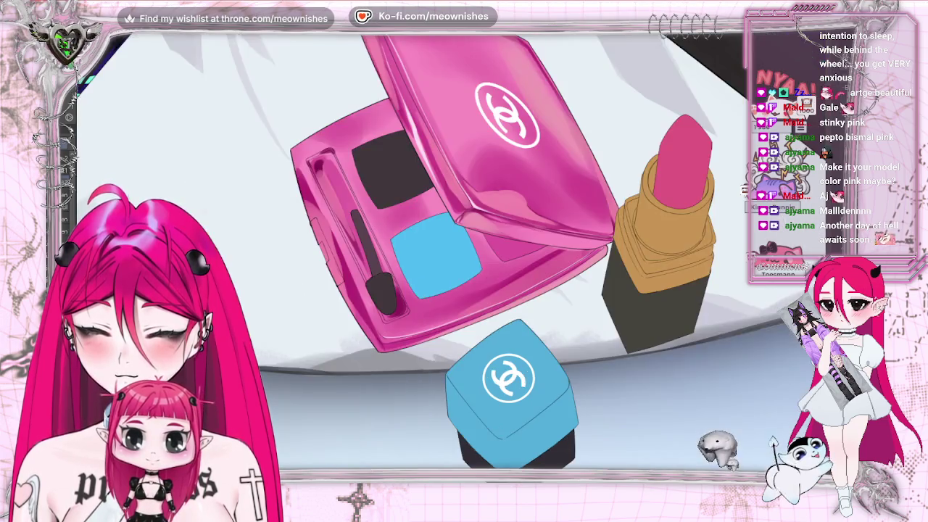
pyautogui.scroll(-2, 449, 251)
pyautogui.scroll(-3, 449, 250)
pyautogui.scroll(-2, 450, 250)
pyautogui.scroll(2, 453, 250)
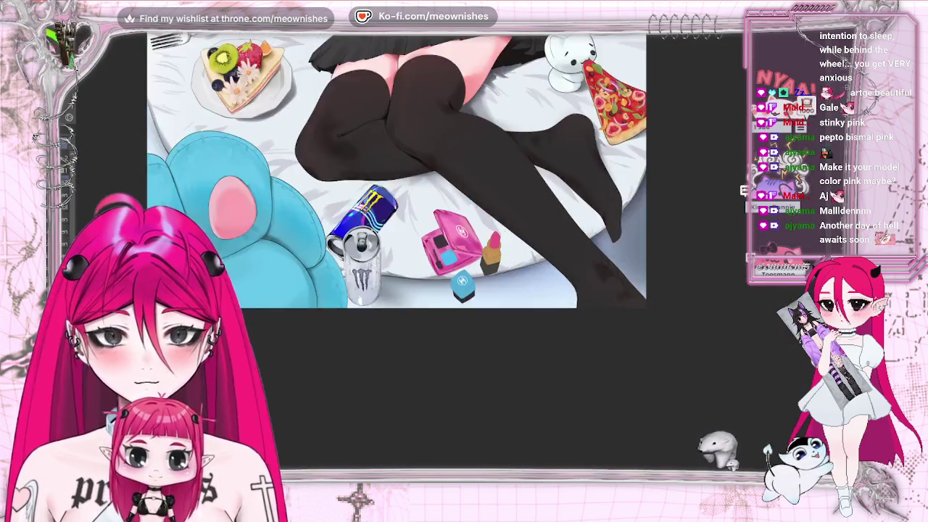
pyautogui.scroll(2, 453, 251)
pyautogui.scroll(1, 453, 250)
pyautogui.scroll(-1, 450, 250)
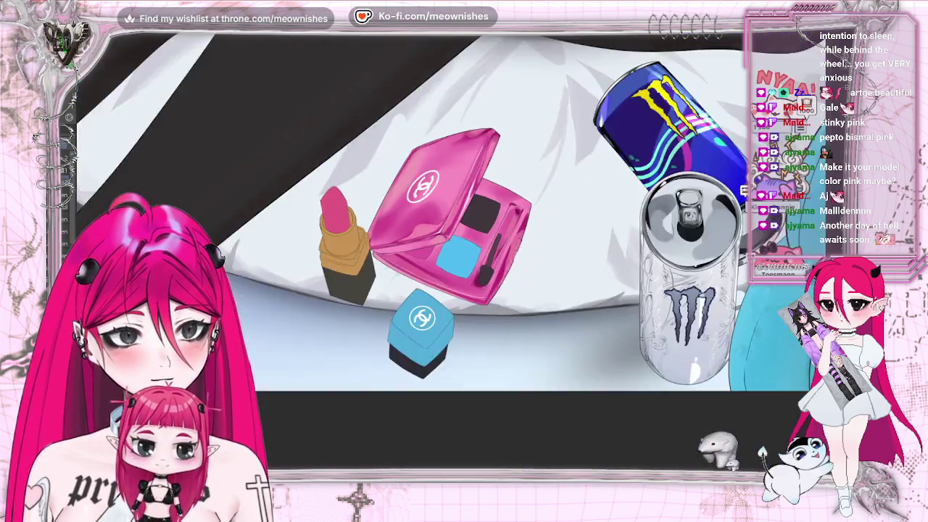
pyautogui.scroll(-2, 449, 250)
pyautogui.scroll(2, 449, 250)
pyautogui.scroll(1, 450, 250)
pyautogui.scroll(1, 447, 267)
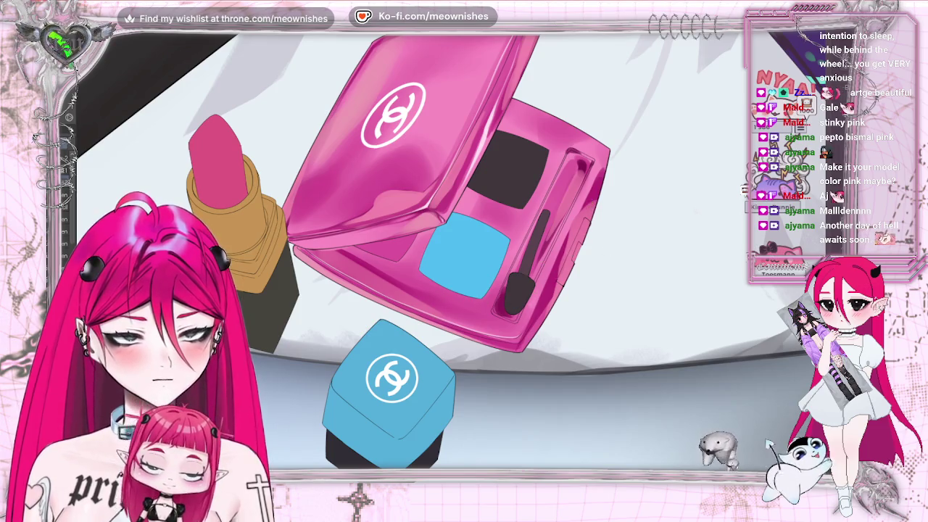
pyautogui.hotkey('ctrl', 'z')
pyautogui.hotkey('ctrl', 'y')
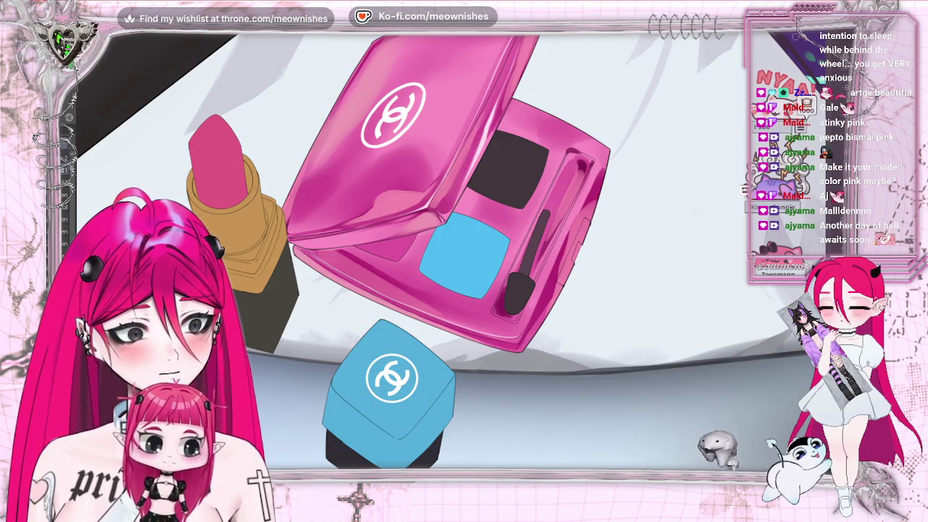
pyautogui.scroll(-1, 446, 193)
pyautogui.scroll(-1, 446, 192)
pyautogui.scroll(1, 445, 192)
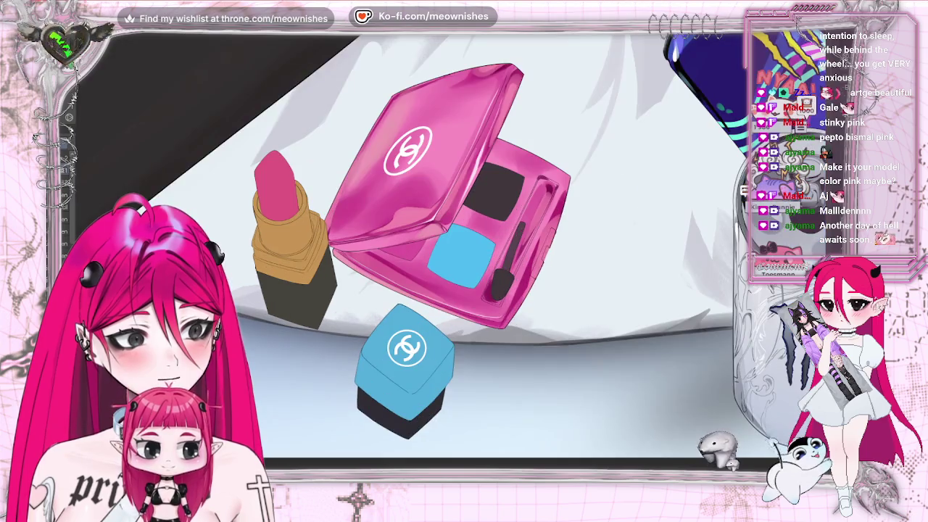
pyautogui.scroll(1, 446, 193)
pyautogui.scroll(3, 446, 254)
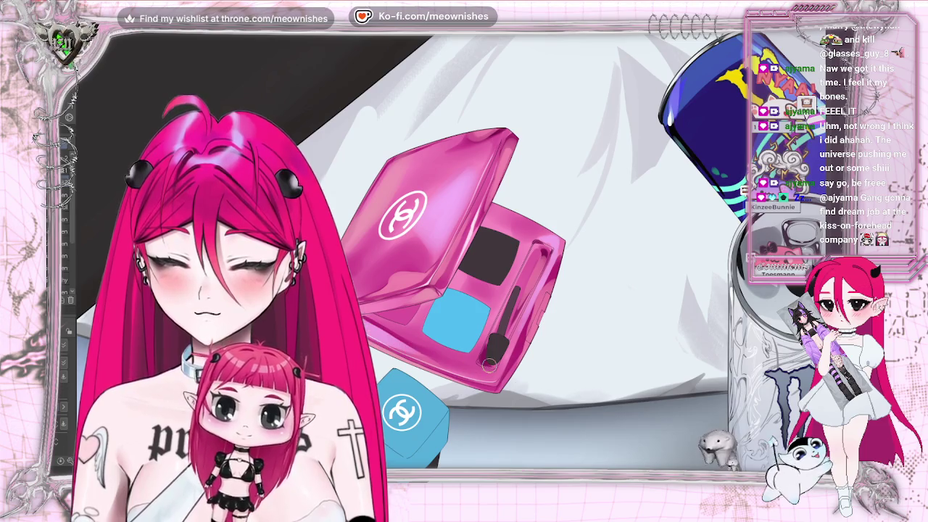
# Mirror the canvas and zoom out to review the whole illustration, then unmirror it
pyautogui.scroll(-5, 450, 247)
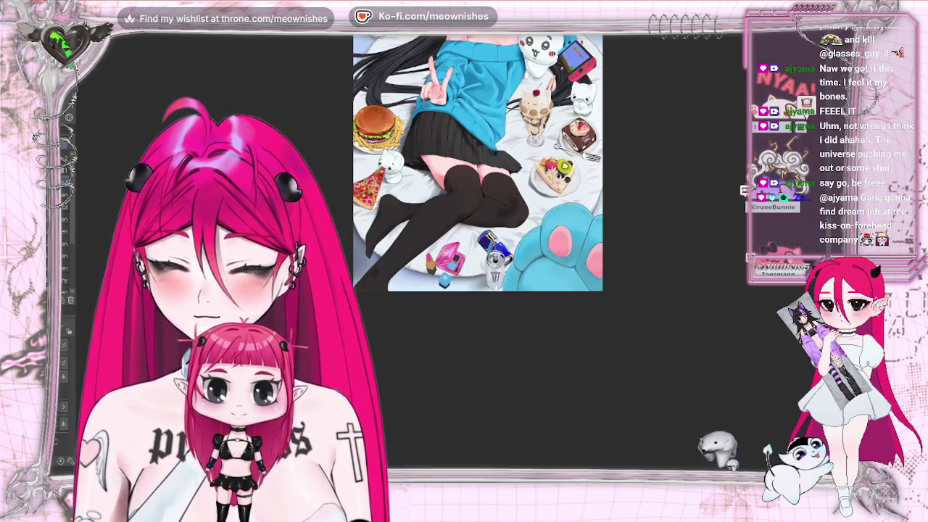
pyautogui.scroll(5, 450, 247)
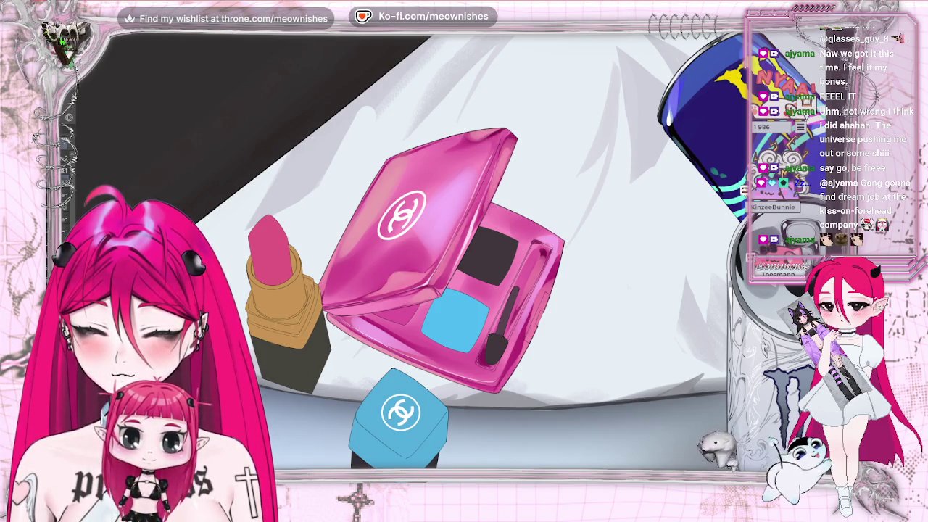
pyautogui.press('h')
pyautogui.hotkey('ctrl', '0')
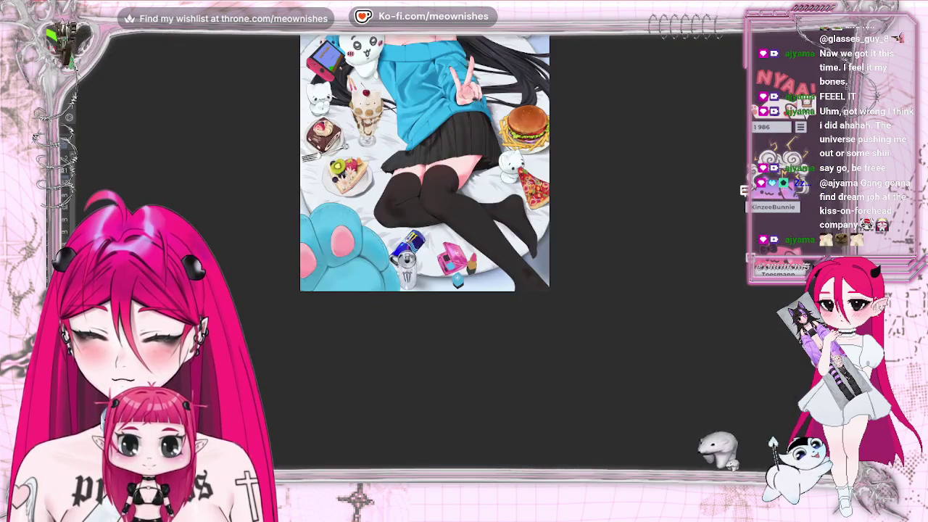
pyautogui.hotkey('ctrl', 'alt', '0')
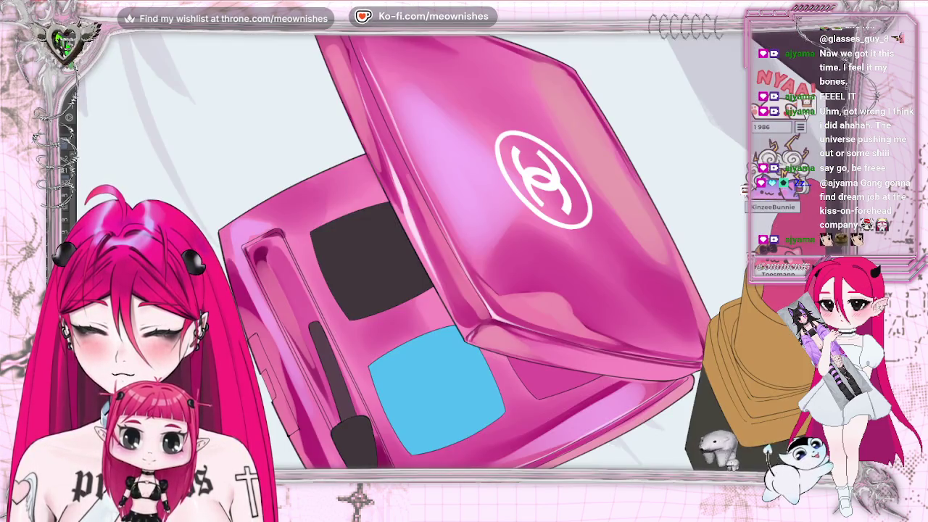
pyautogui.hotkey('ctrl', '0')
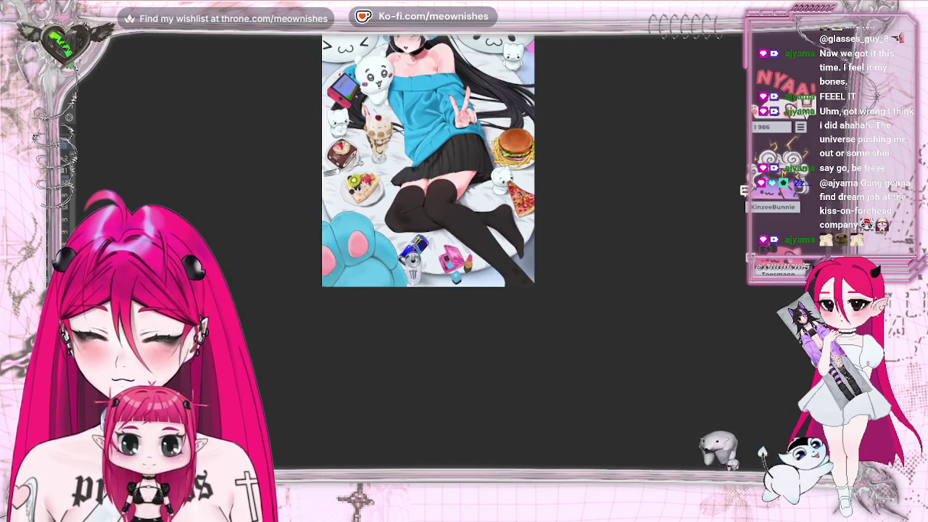
pyautogui.press('h')
pyautogui.hotkey('ctrl', '0')
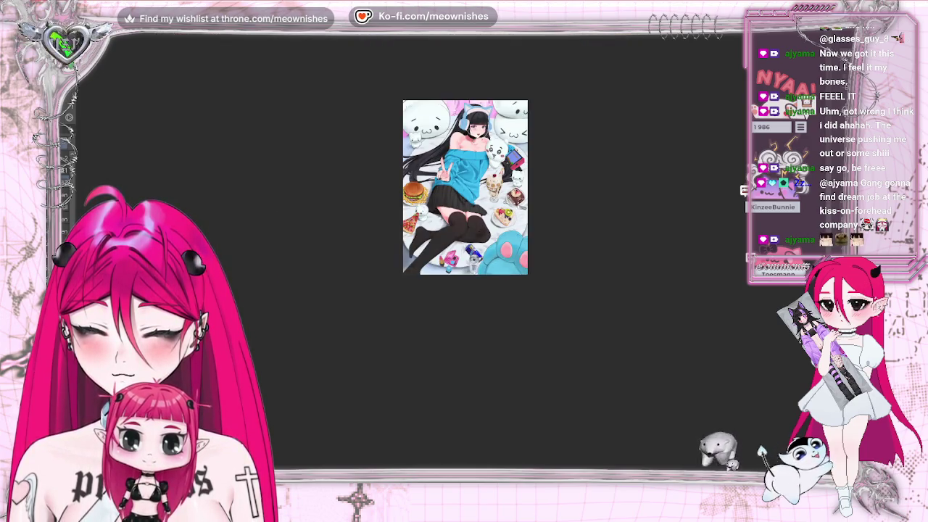
# Zoom in on the image's lower half and open Hue/Saturation/Luminosity with Ctrl+U
pyautogui.hotkey('ctrl', 'alt', '0')
pyautogui.hotkey('ctrl', '-')
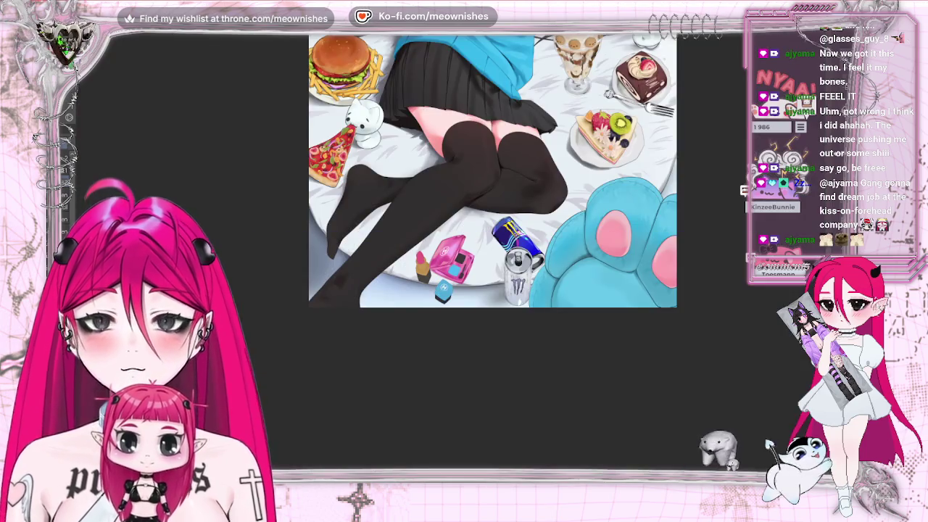
pyautogui.scroll(5, 493, 250)
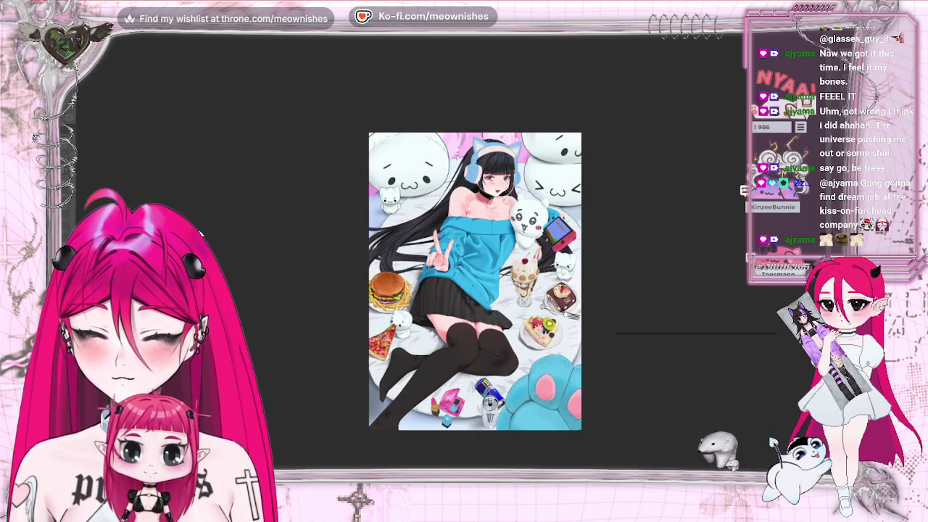
pyautogui.hotkey('ctrl', 'u')
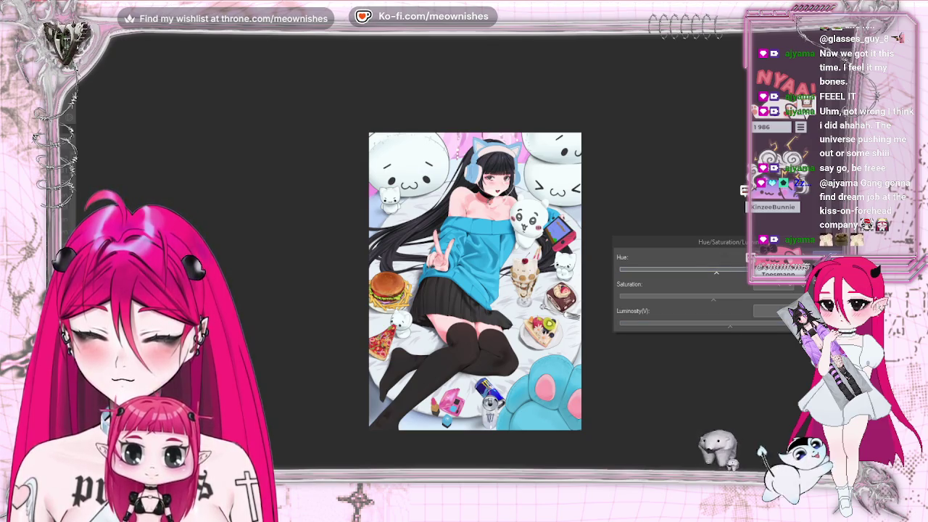
# Move the adjustment panel above the artwork and try hue, saturation and luminosity values
pyautogui.moveTo(725, 242); pyautogui.dragTo(619, 54)
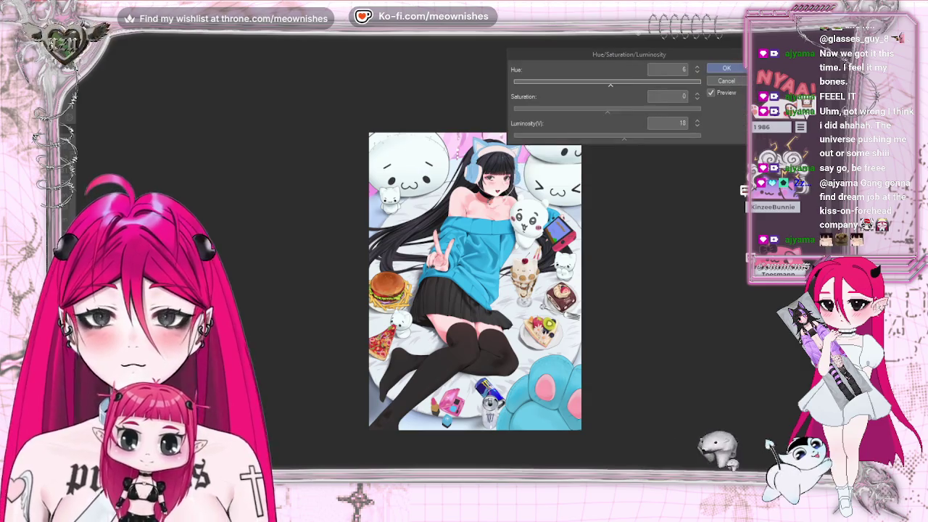
pyautogui.click(608, 85)
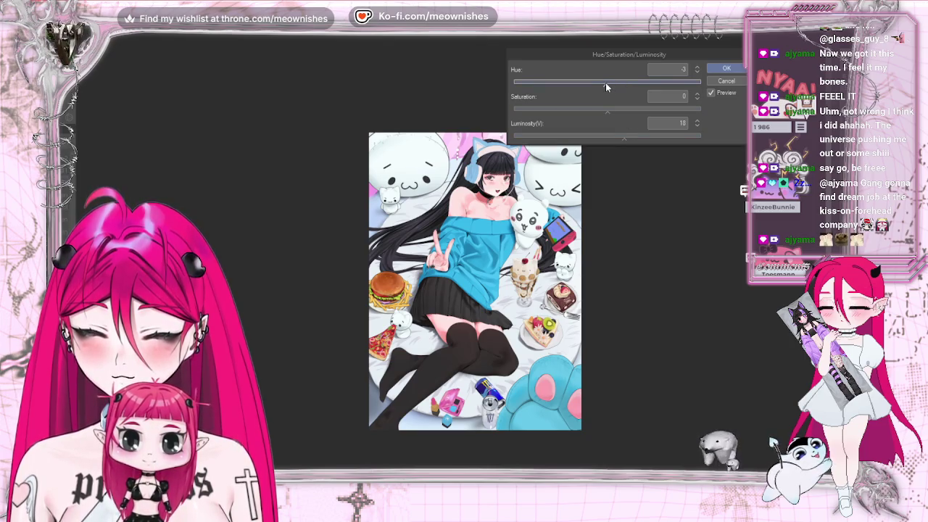
pyautogui.click(635, 136)
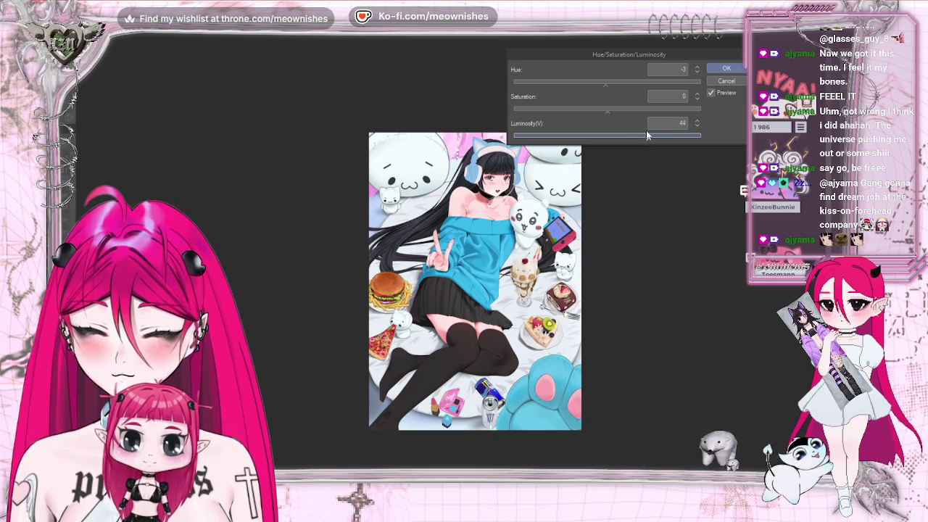
pyautogui.click(624, 109)
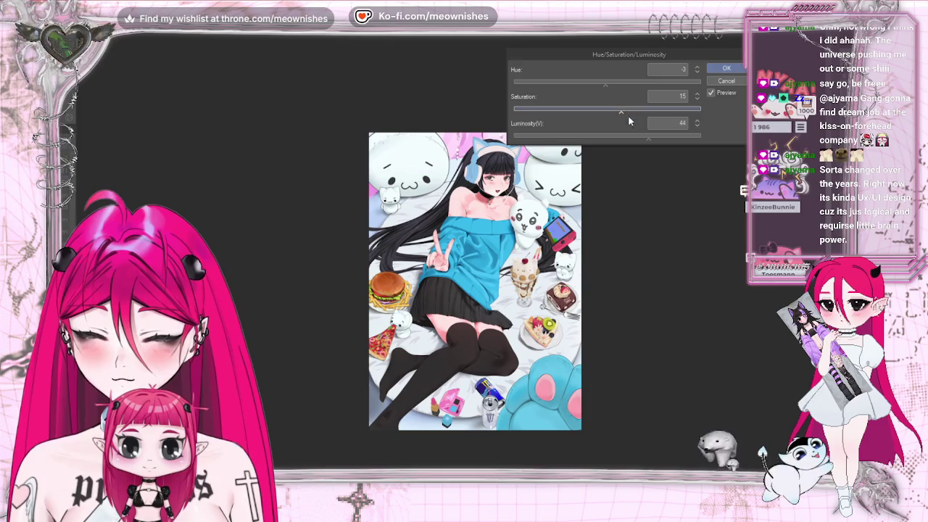
pyautogui.click(632, 137)
pyautogui.click(601, 82)
pyautogui.click(604, 82)
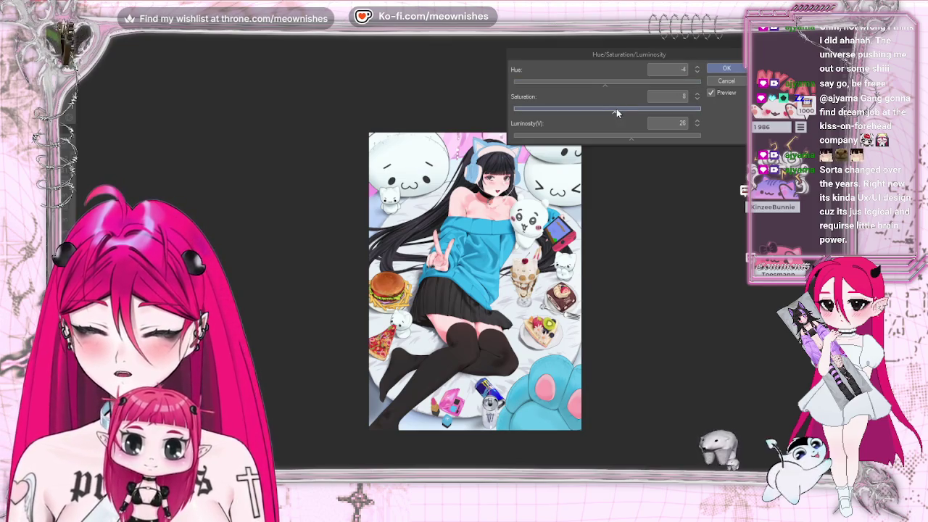
pyautogui.click(619, 109)
# Fine-tune luminosity and apply Hue -4, Saturation 16, Luminosity 27
pyautogui.scroll(1, 451, 257)
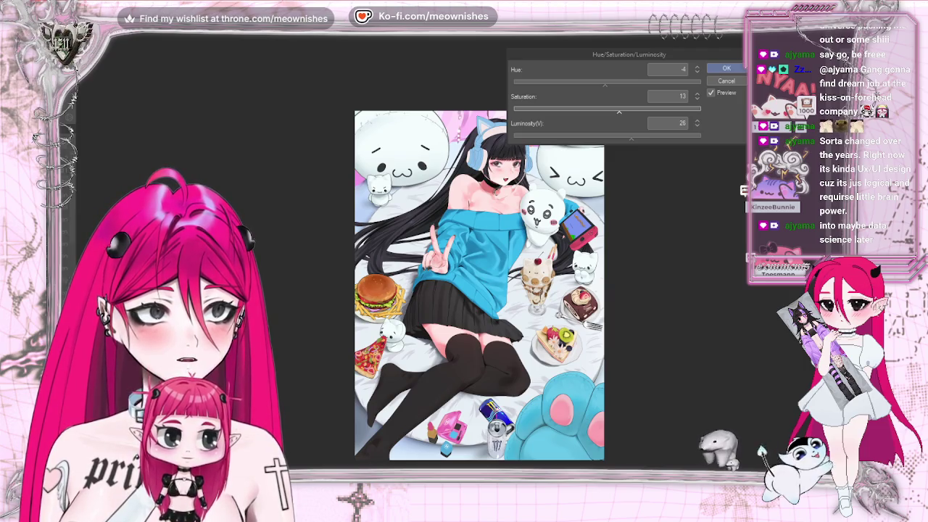
pyautogui.scroll(-3, 479, 282)
pyautogui.scroll(-1, 478, 283)
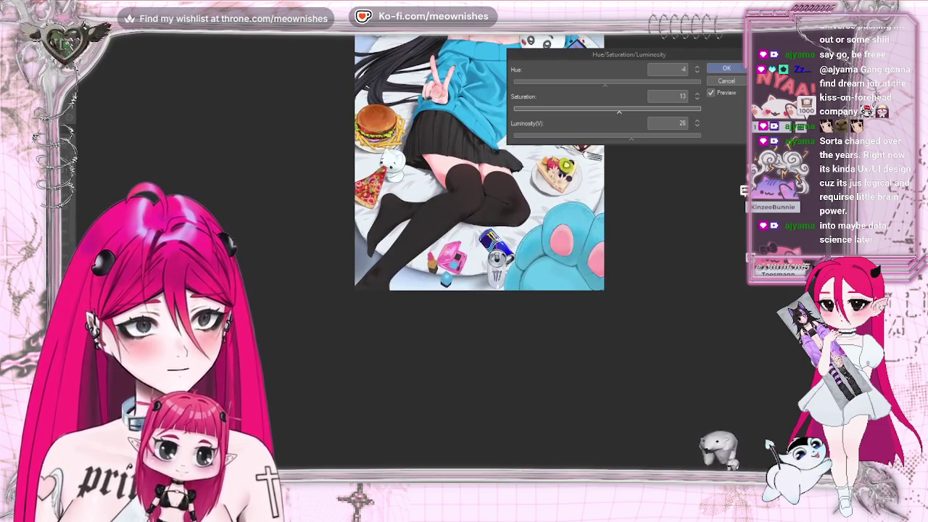
pyautogui.scroll(3, 449, 297)
pyautogui.scroll(2, 450, 297)
pyautogui.scroll(1, 451, 268)
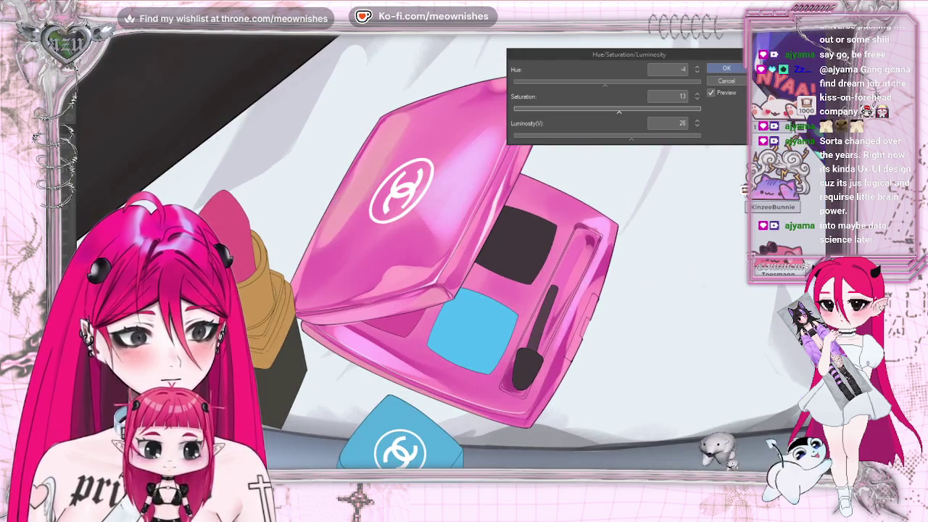
pyautogui.moveTo(632, 138); pyautogui.dragTo(623, 111)
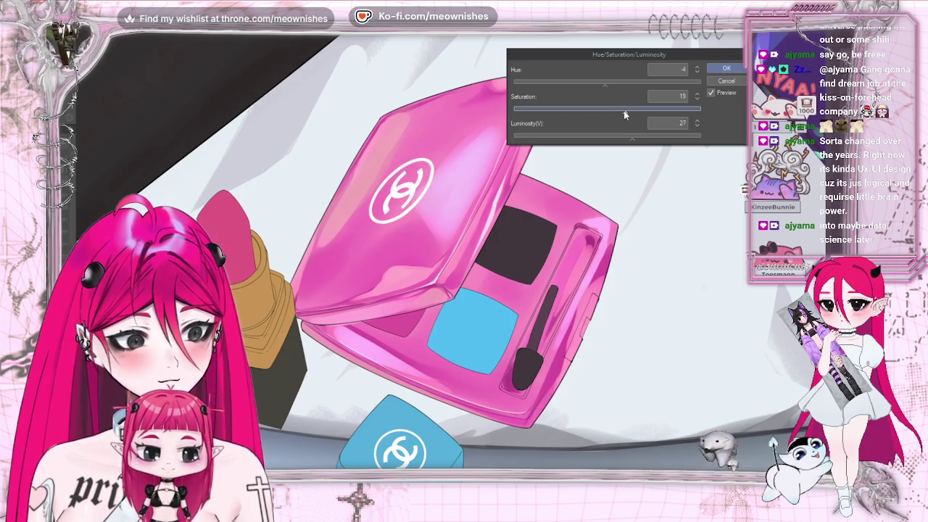
pyautogui.scroll(-5, 457, 268)
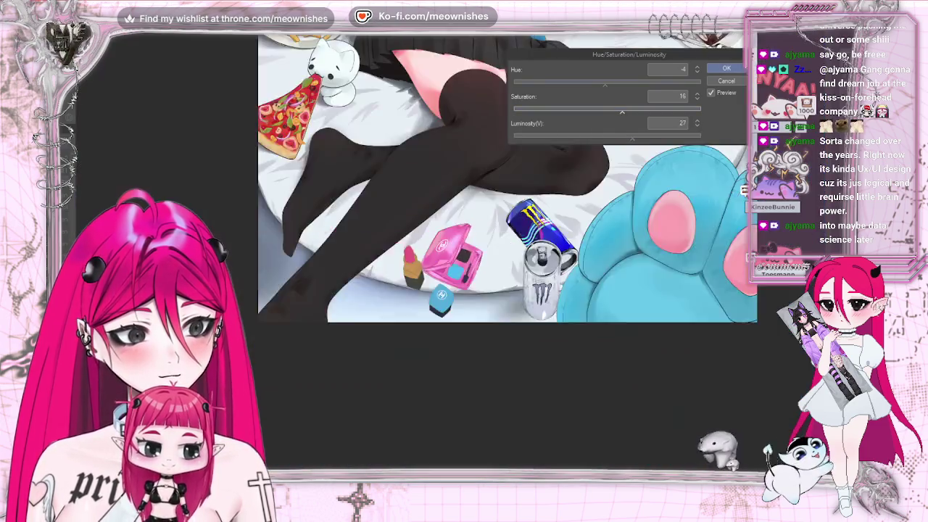
pyautogui.scroll(-5, 457, 268)
pyautogui.scroll(3, 450, 258)
pyautogui.scroll(3, 450, 257)
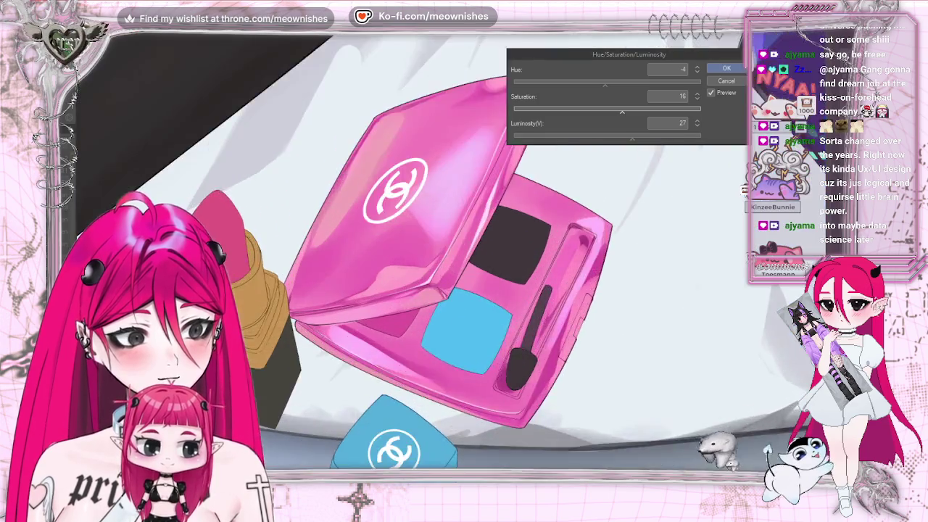
pyautogui.scroll(3, 450, 258)
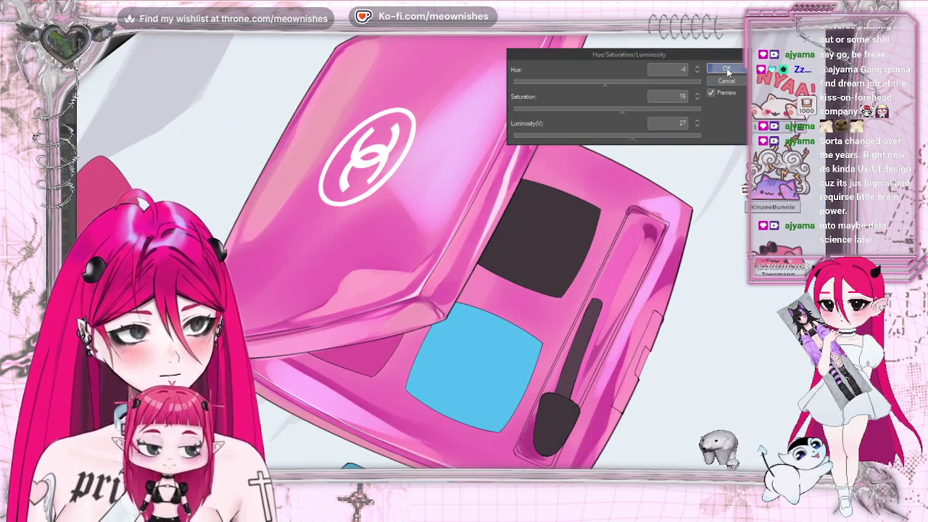
pyautogui.click(726, 68)
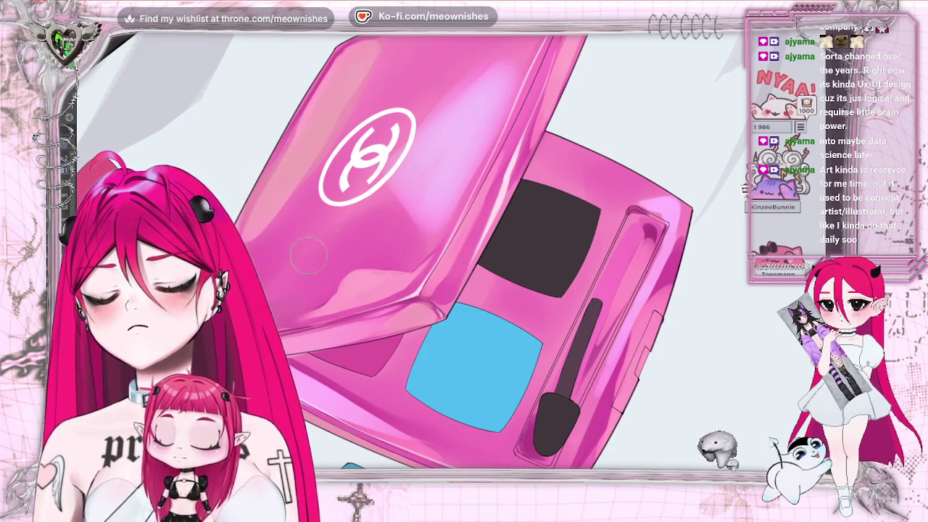
pyautogui.scroll(-5, 428, 232)
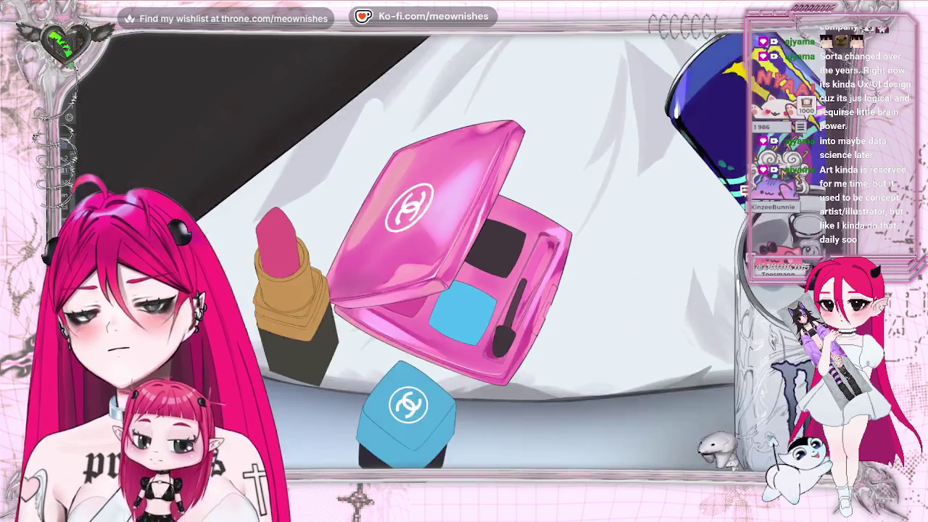
pyautogui.scroll(-5, 427, 232)
pyautogui.scroll(-2, 446, 247)
pyautogui.scroll(3, 446, 247)
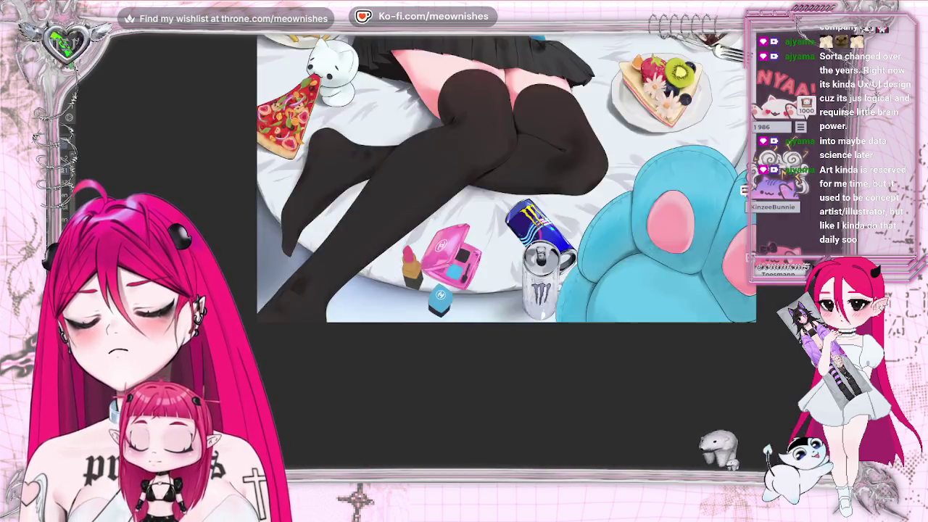
pyautogui.scroll(3, 446, 247)
pyautogui.scroll(2, 446, 246)
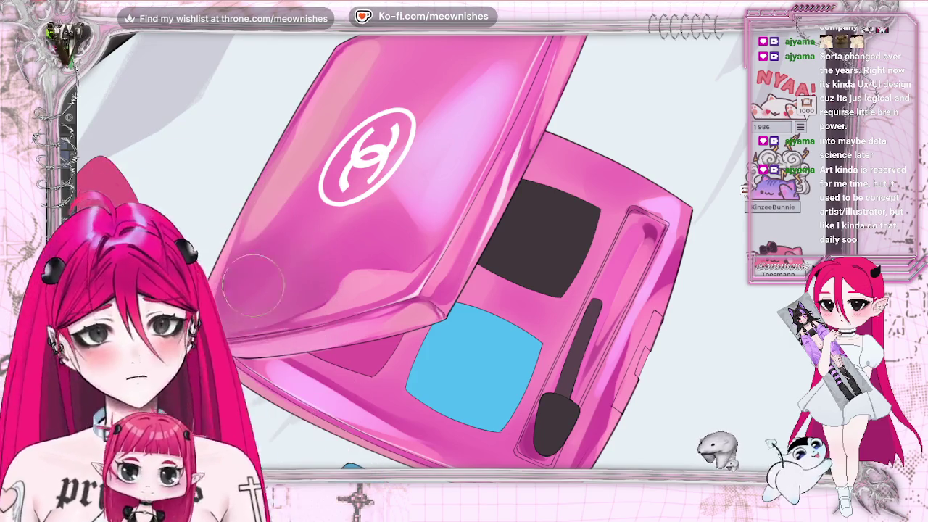
pyautogui.scroll(-5, 464, 246)
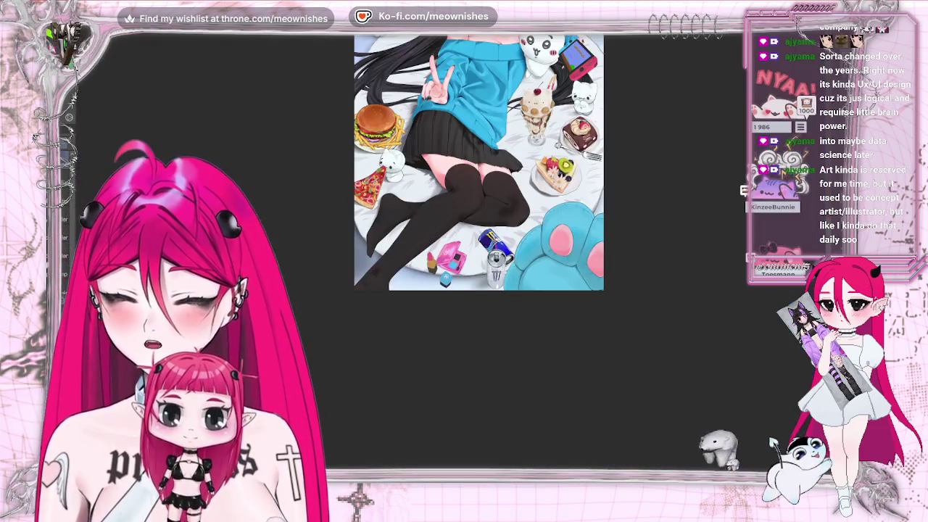
pyautogui.scroll(3, 508, 182)
pyautogui.scroll(5, 450, 258)
pyautogui.scroll(2, 449, 257)
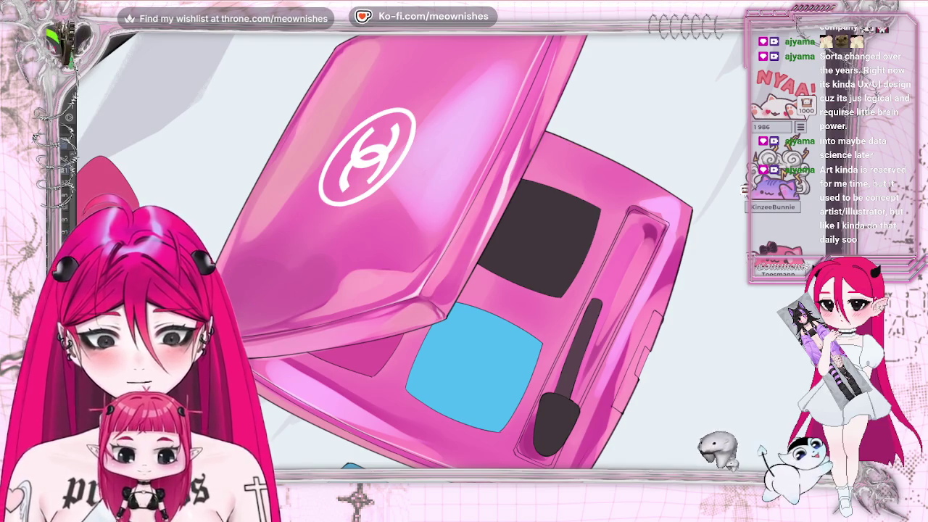
pyautogui.scroll(-4, 347, 243)
pyautogui.scroll(-3, 347, 242)
pyautogui.scroll(-2, 346, 243)
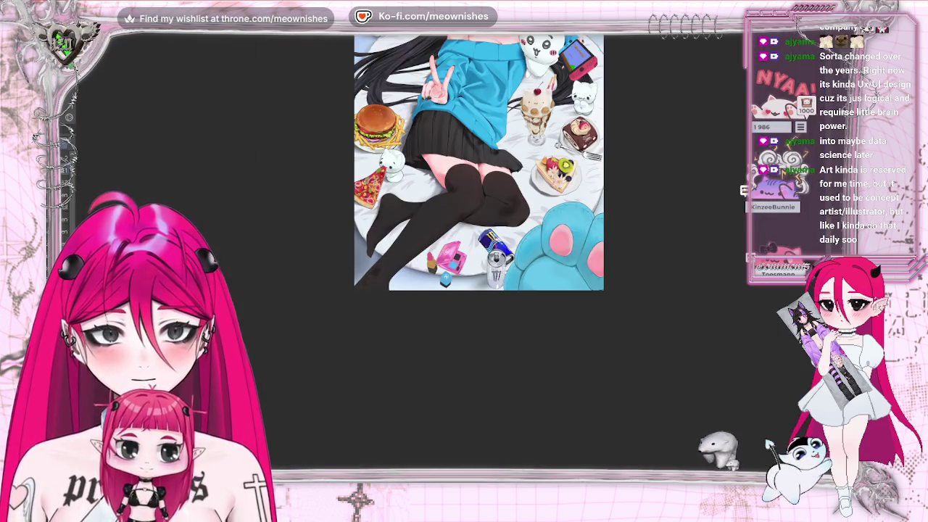
pyautogui.scroll(4, 444, 259)
pyautogui.scroll(5, 444, 259)
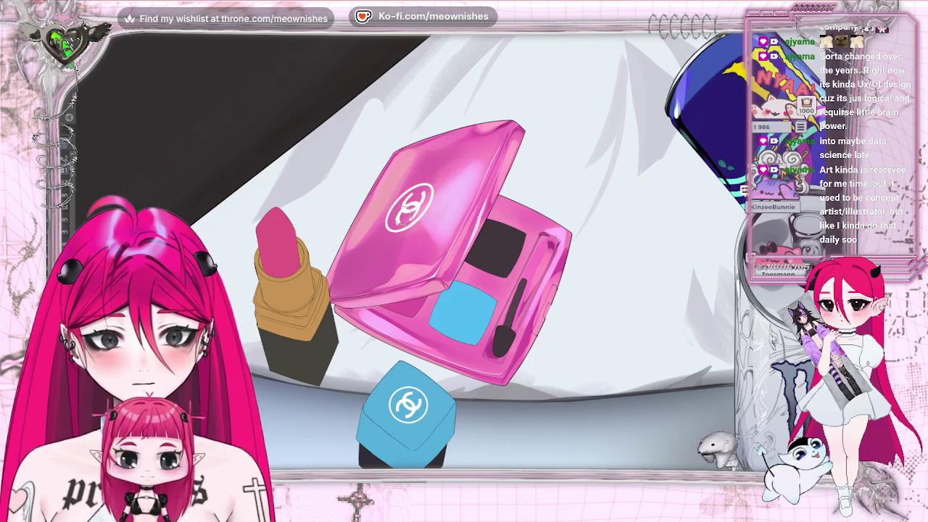
pyautogui.hotkey('ctrl', '0')
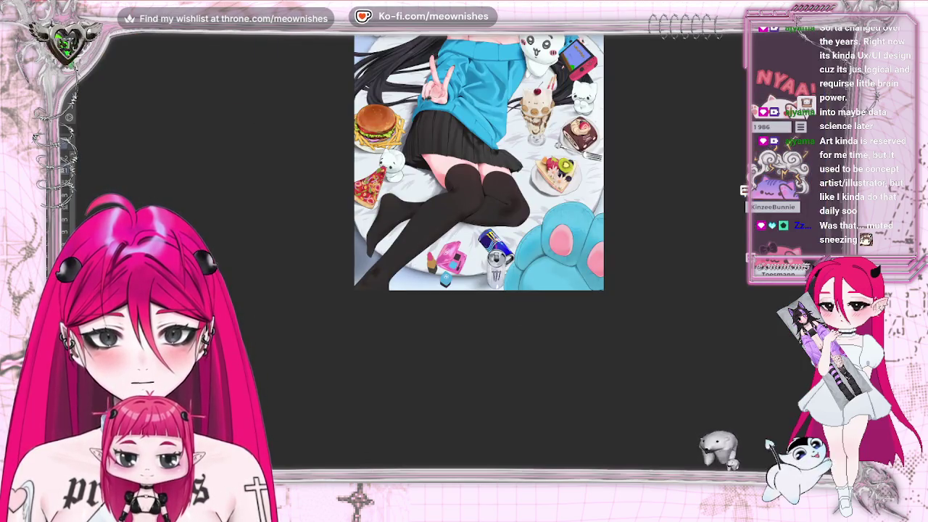
pyautogui.hotkey('ctrl', '-')
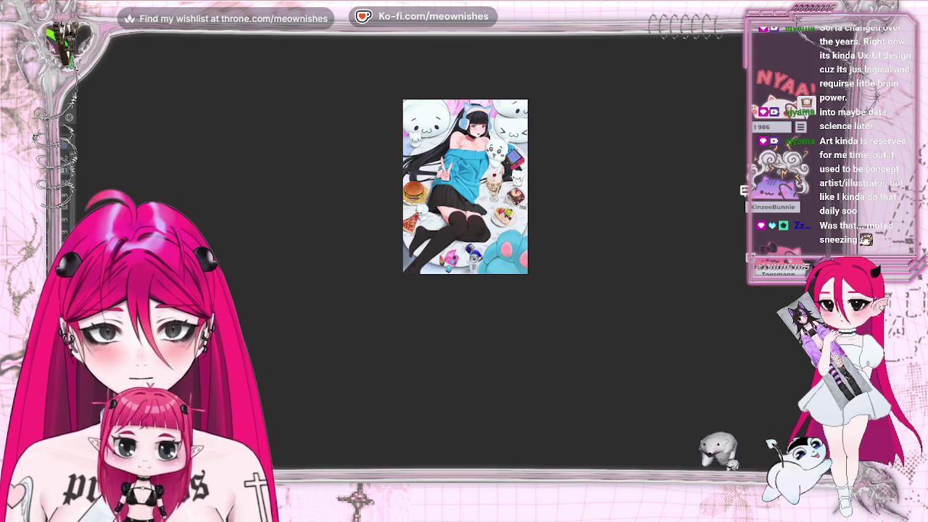
pyautogui.scroll(5, 449, 257)
pyautogui.scroll(3, 449, 257)
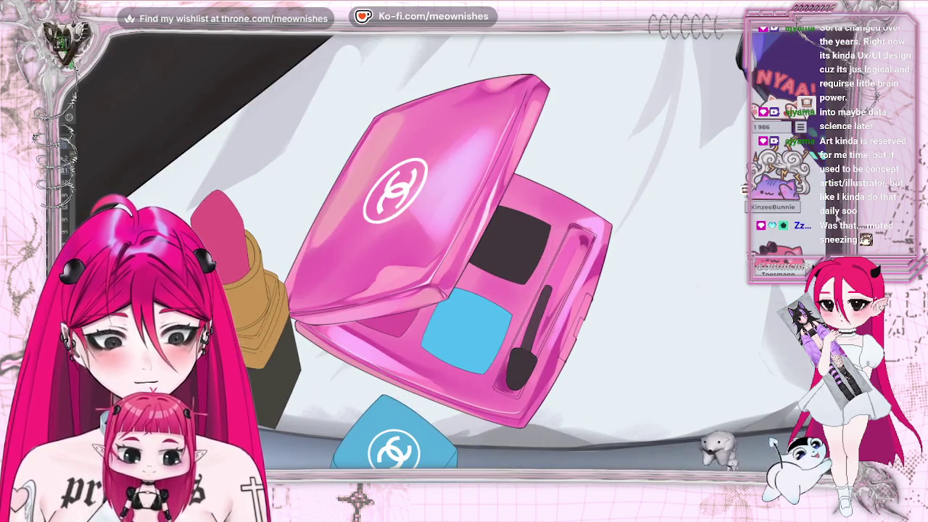
pyautogui.scroll(2, 465, 290)
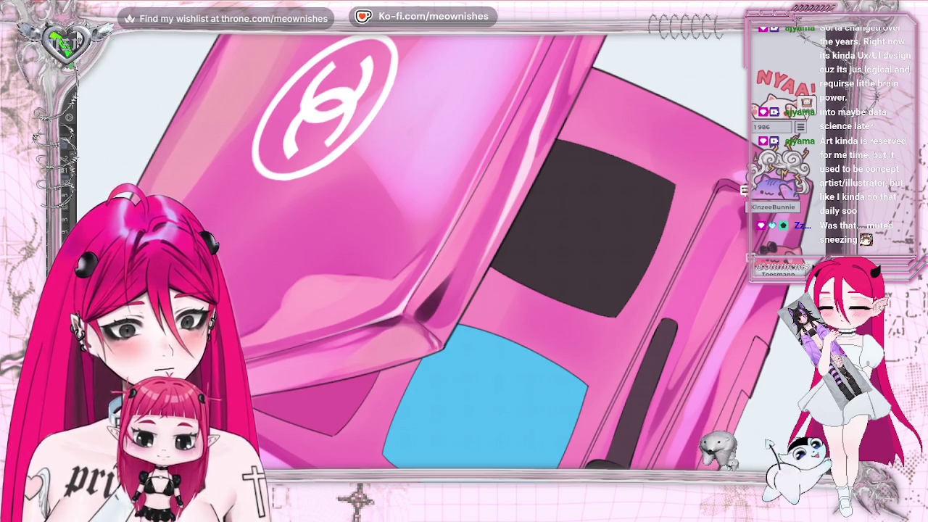
pyautogui.scroll(-5, 487, 230)
pyautogui.scroll(-3, 488, 229)
pyautogui.scroll(-2, 487, 229)
pyautogui.scroll(5, 446, 258)
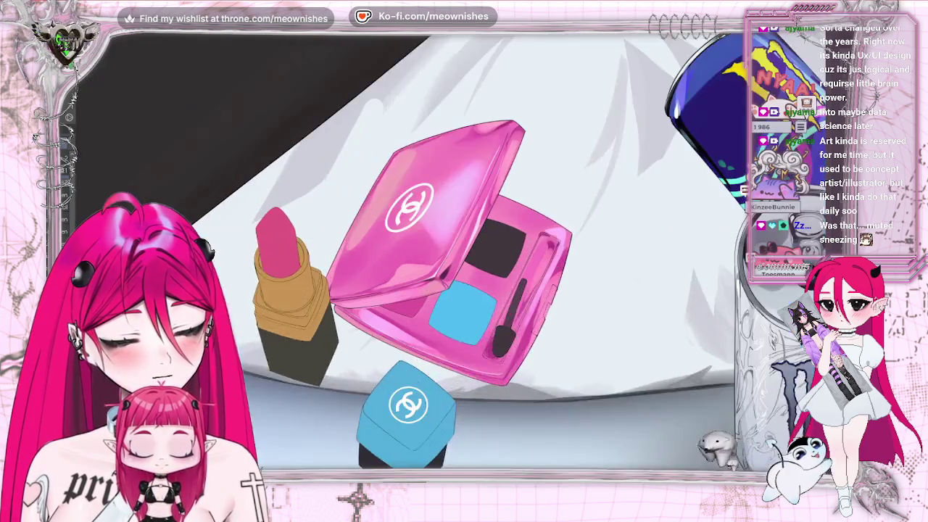
pyautogui.scroll(3, 446, 257)
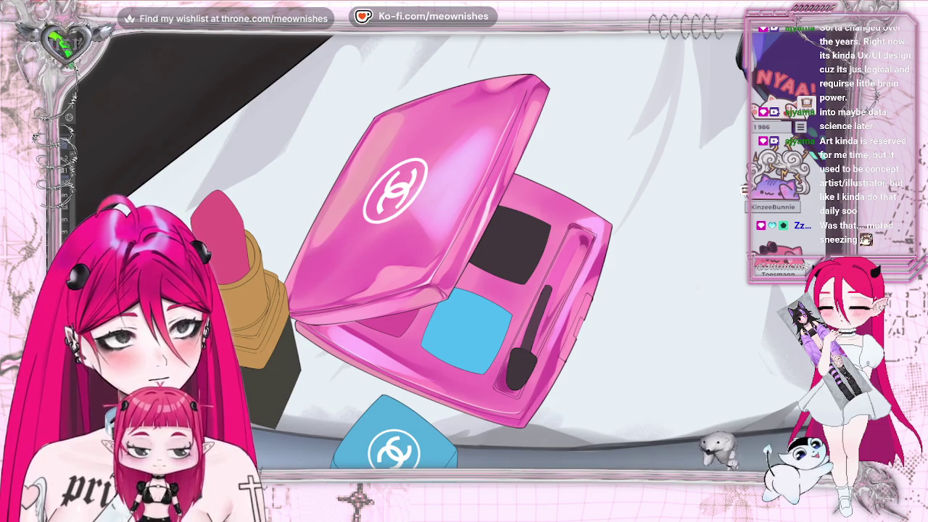
pyautogui.scroll(2, 442, 246)
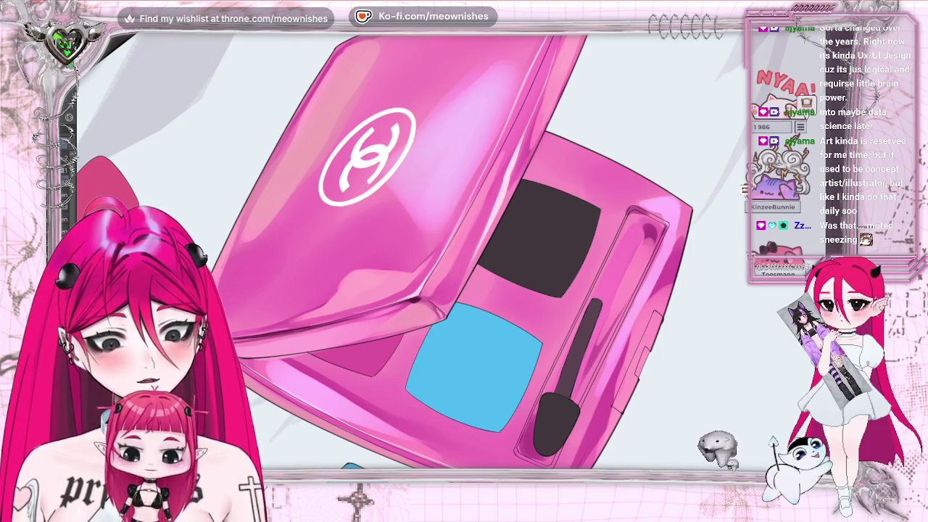
pyautogui.scroll(-5, 446, 250)
# Zoom and pan to show the lipstick beside the compact, and enlarge the brush
pyautogui.scroll(-3, 446, 250)
pyautogui.scroll(-2, 446, 250)
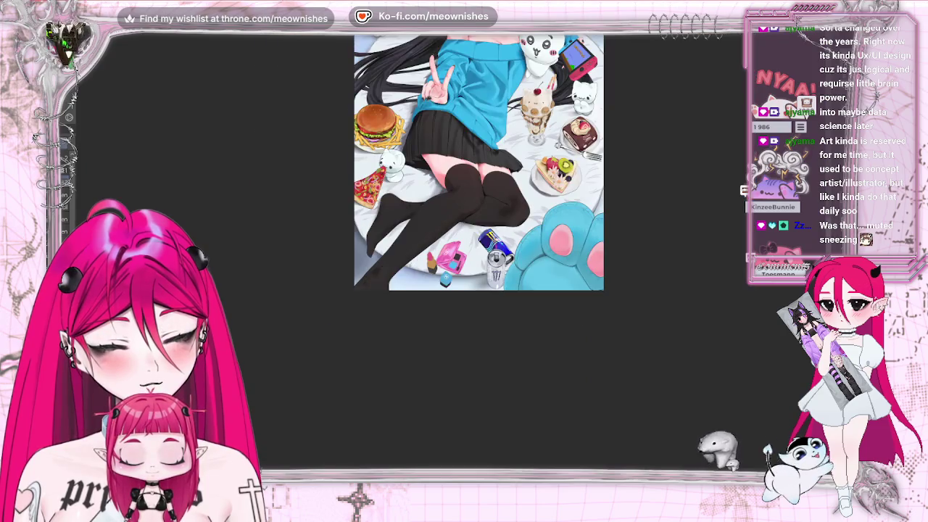
pyautogui.scroll(5, 446, 254)
pyautogui.scroll(3, 445, 254)
pyautogui.scroll(2, 446, 254)
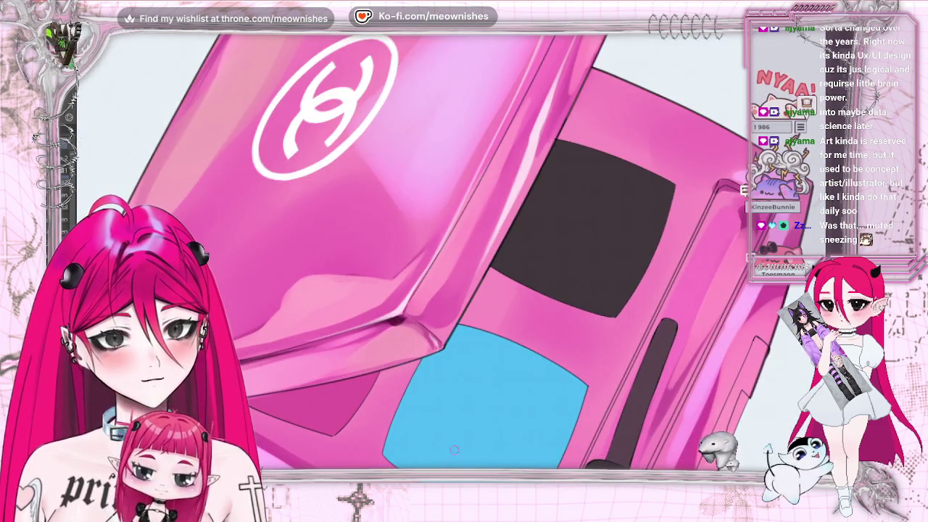
pyautogui.moveTo(396, 320); pyautogui.dragTo(630, 319)
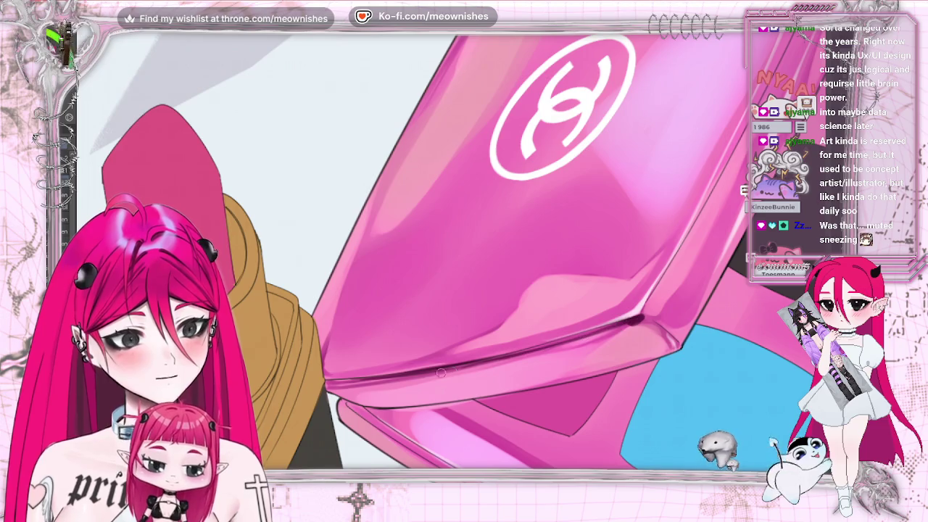
pyautogui.press(']')
pyautogui.press(']')
pyautogui.press(']')
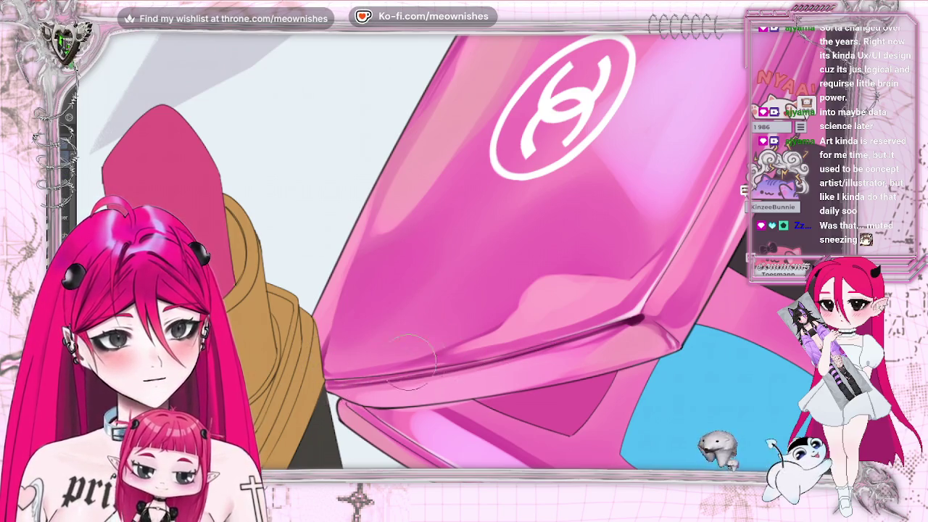
# Paint a small dark touch-up stroke along the compact lid's edge
pyautogui.scroll(-5, 464, 253)
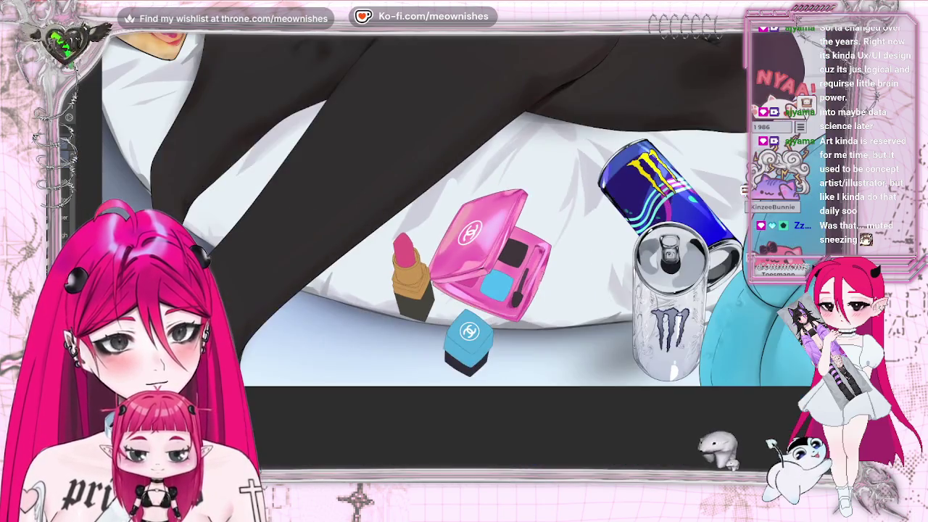
pyautogui.scroll(5, 507, 268)
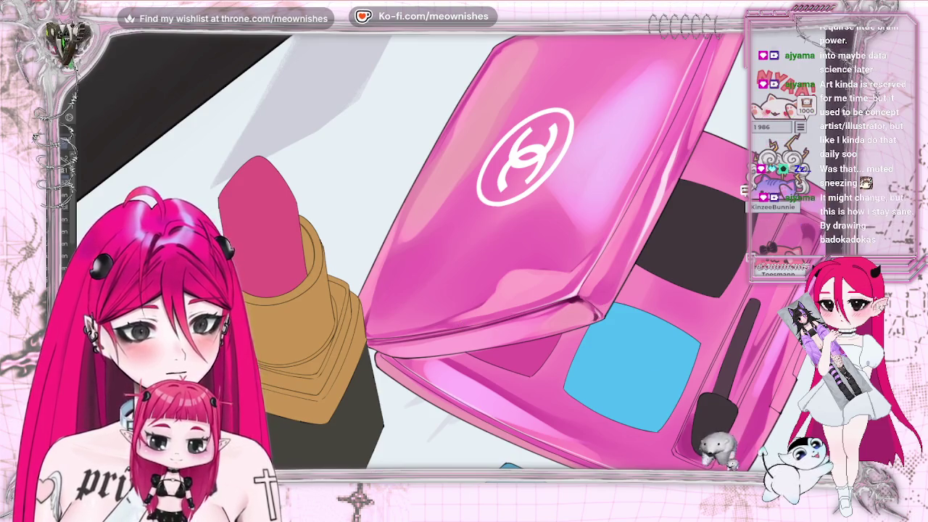
pyautogui.scroll(-5, 464, 254)
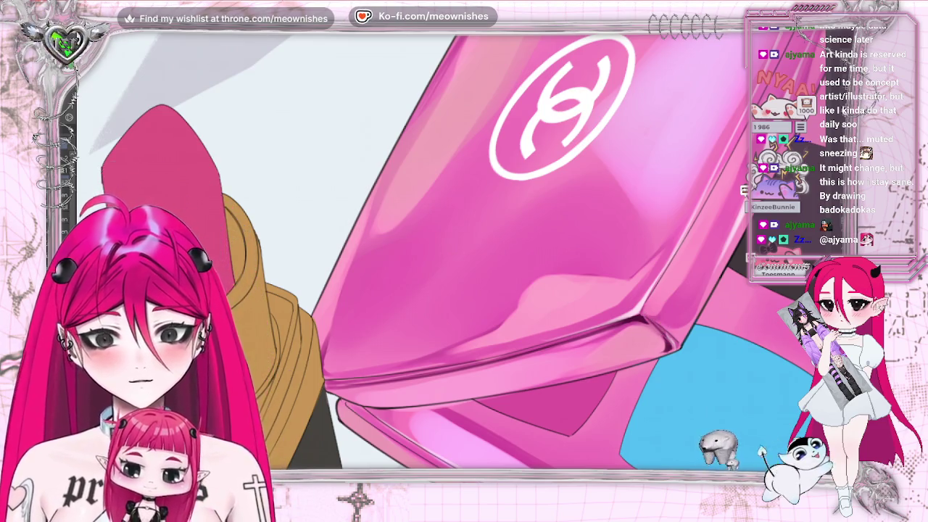
pyautogui.moveTo(656, 323); pyautogui.dragTo(665, 311)
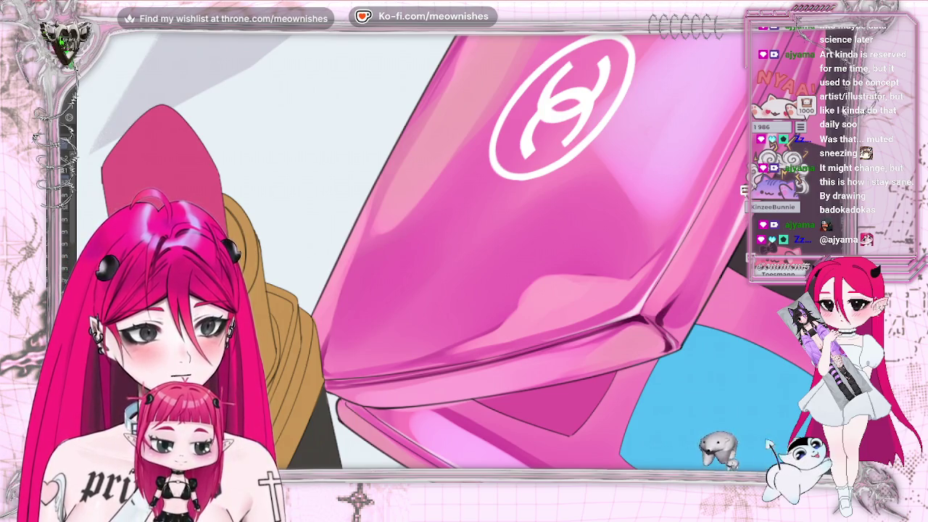
pyautogui.scroll(-5, 450, 253)
pyautogui.scroll(3, 466, 253)
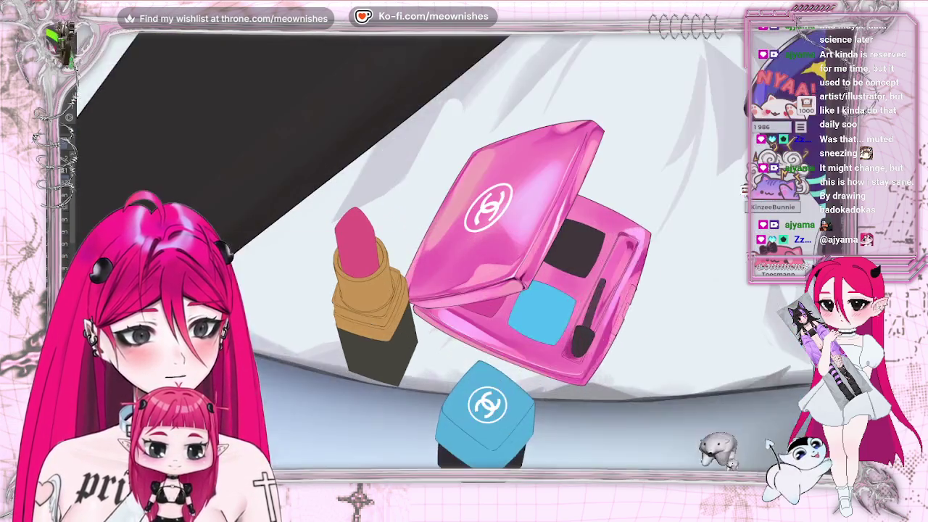
# Brush a darker shading stroke along the inside edge of the compact lid
pyautogui.scroll(2, 457, 263)
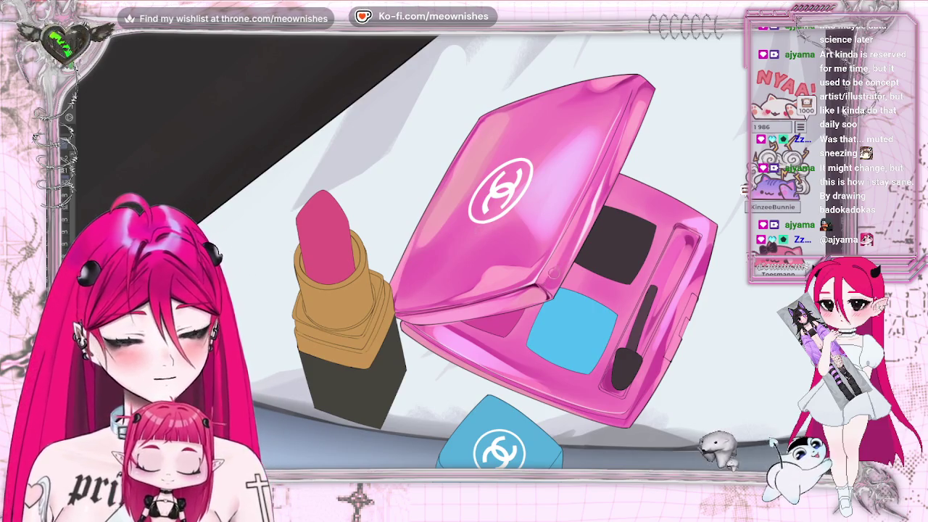
pyautogui.moveTo(554, 272); pyautogui.dragTo(583, 223)
pyautogui.scroll(-3, 457, 261)
pyautogui.scroll(-2, 457, 261)
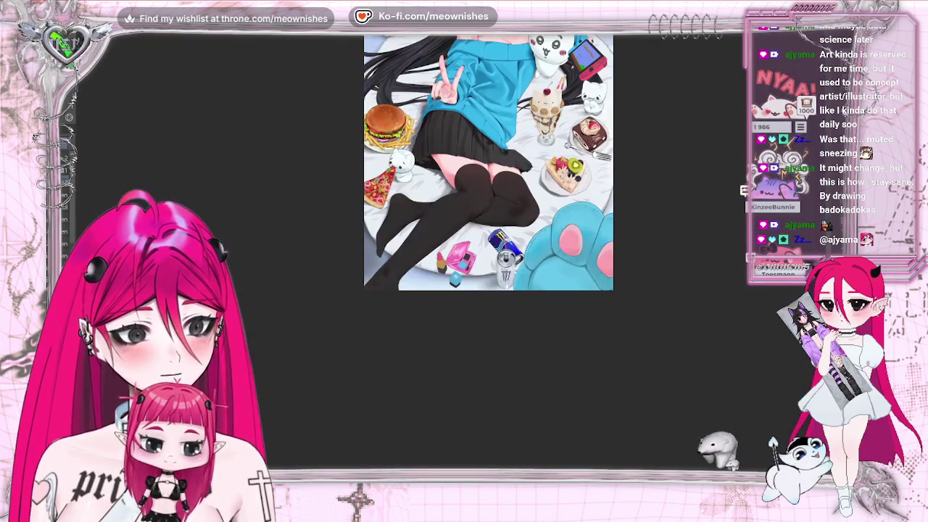
pyautogui.scroll(3, 479, 261)
pyautogui.scroll(3, 451, 258)
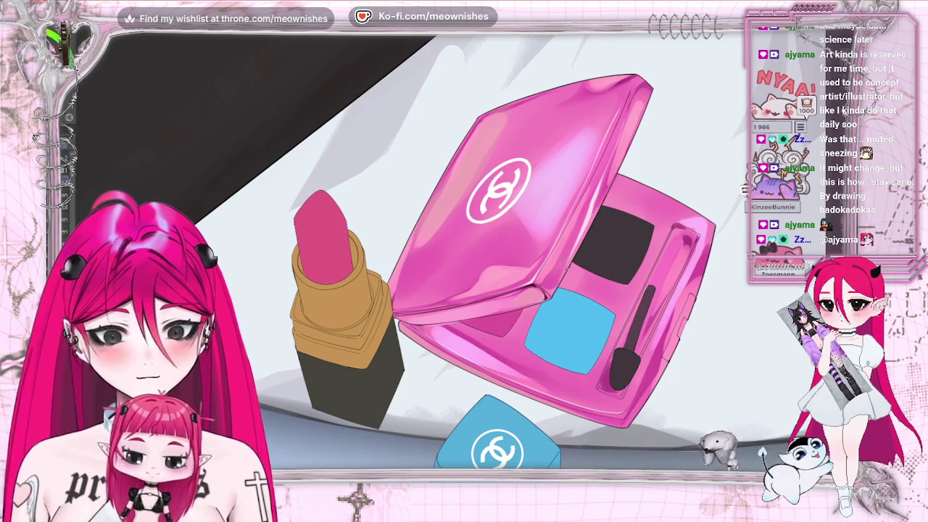
pyautogui.scroll(-3, 457, 261)
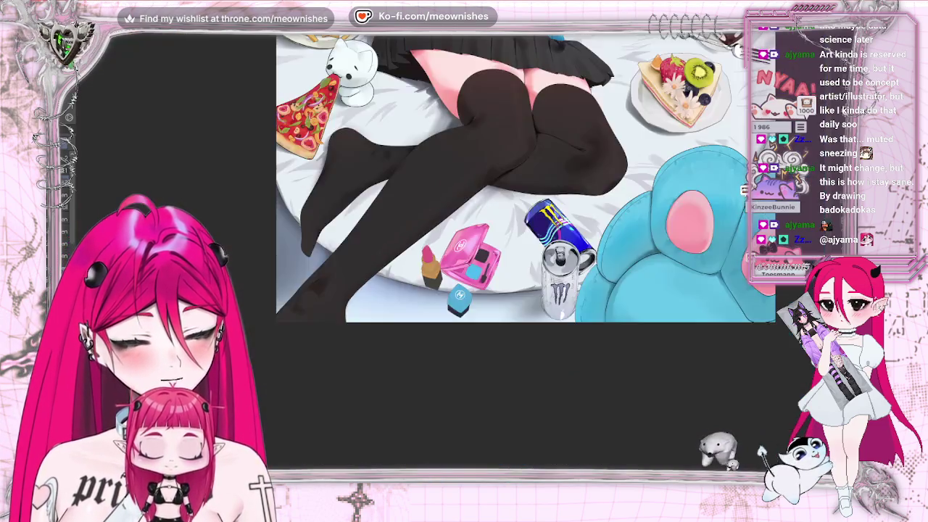
pyautogui.scroll(-2, 457, 261)
pyautogui.scroll(3, 457, 250)
pyautogui.scroll(3, 457, 250)
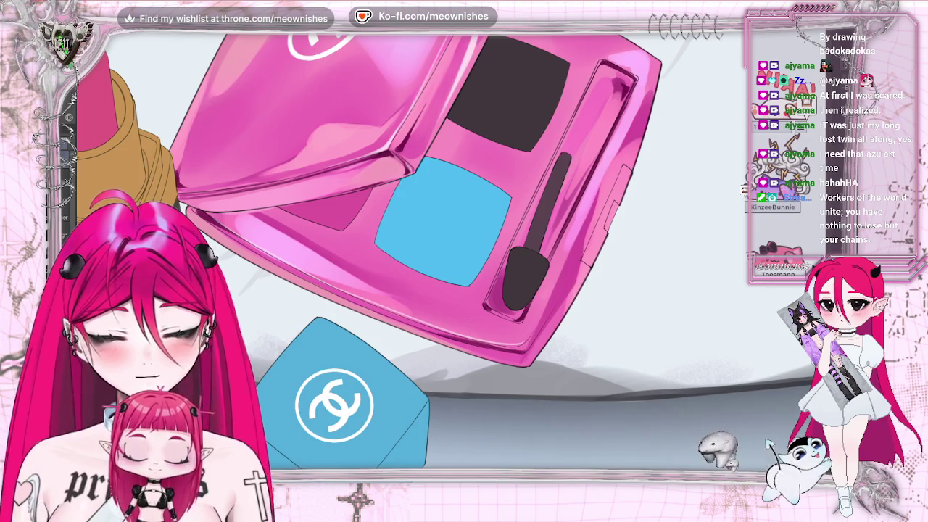
# Undo the stroke that erased the compact's top-right corner, then zoom out and back in to check
pyautogui.hotkey('ctrl', 'z')
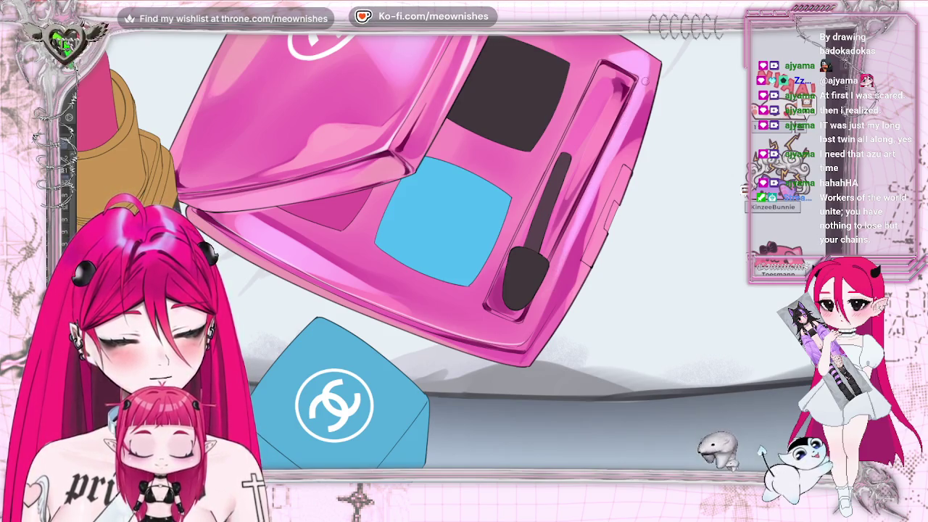
pyautogui.scroll(-3, 450, 249)
pyautogui.scroll(-3, 450, 250)
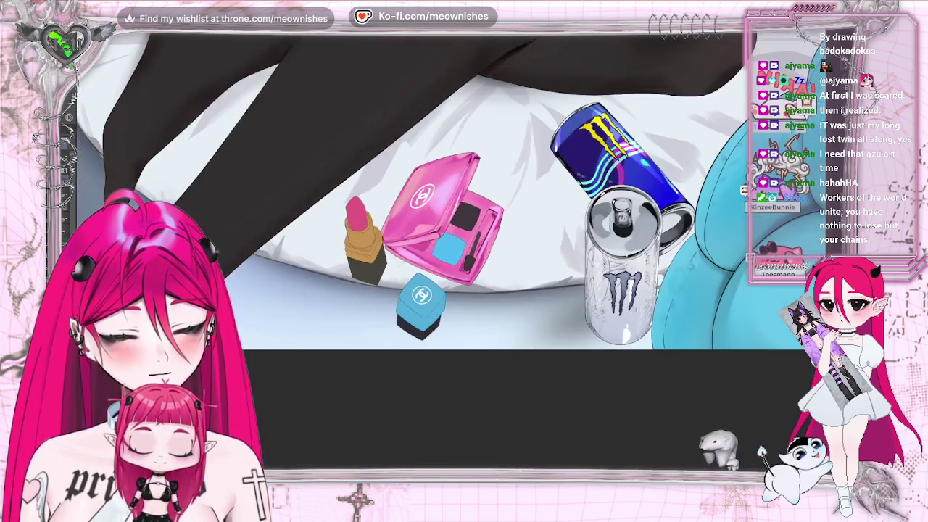
pyautogui.scroll(-3, 449, 249)
pyautogui.scroll(-2, 449, 249)
pyautogui.scroll(5, 446, 248)
pyautogui.scroll(4, 446, 248)
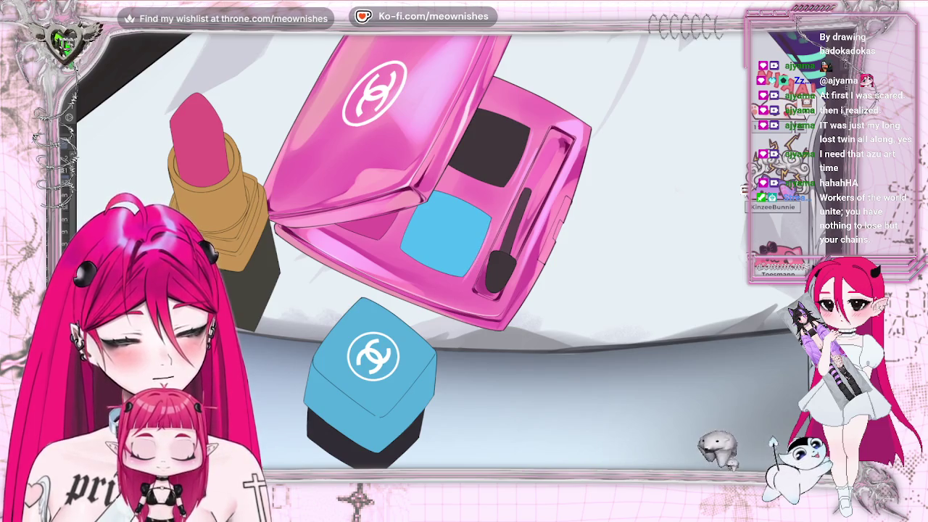
pyautogui.scroll(-5, 446, 242)
pyautogui.scroll(6, 446, 243)
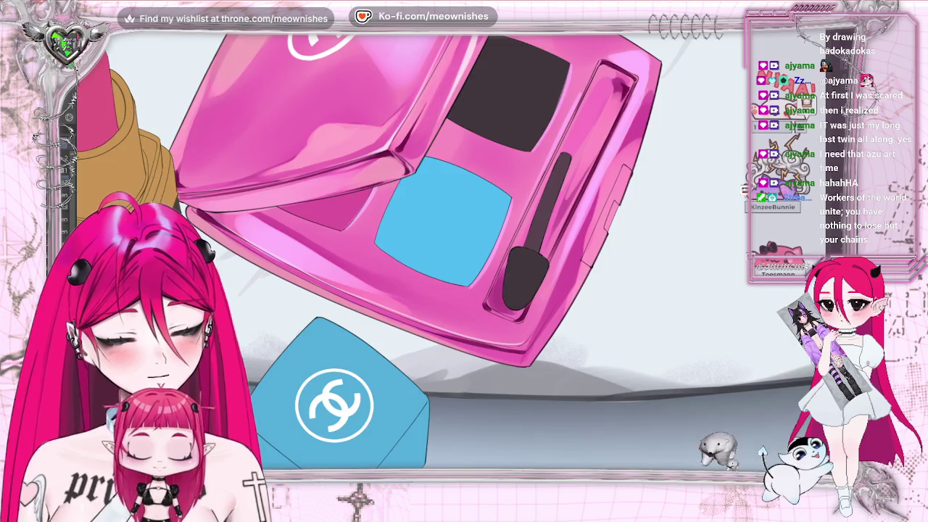
pyautogui.hotkey('ctrl', '0')
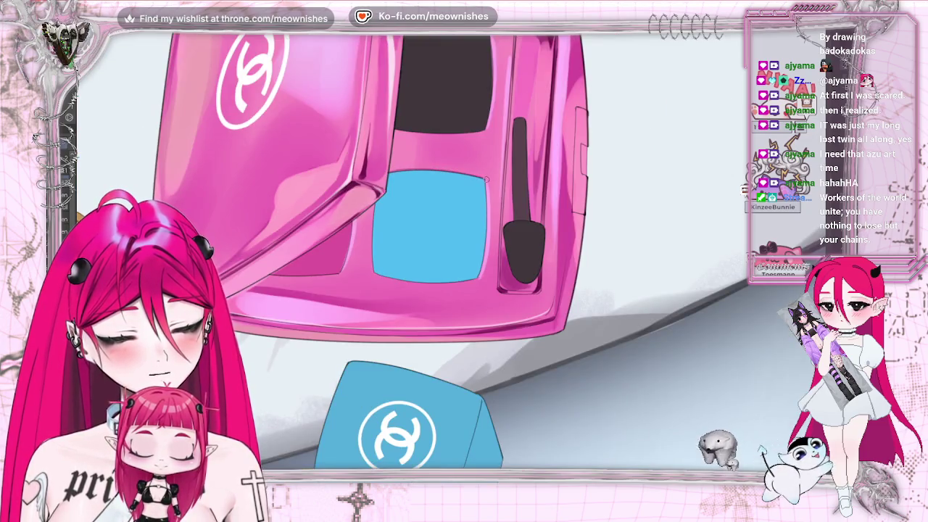
pyautogui.hotkey('ctrl', '0')
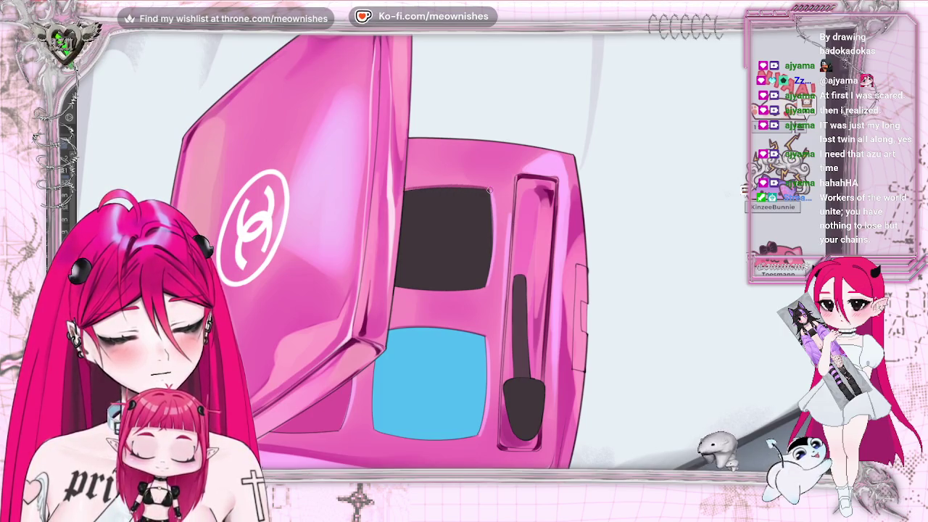
pyautogui.hotkey('ctrl', '0')
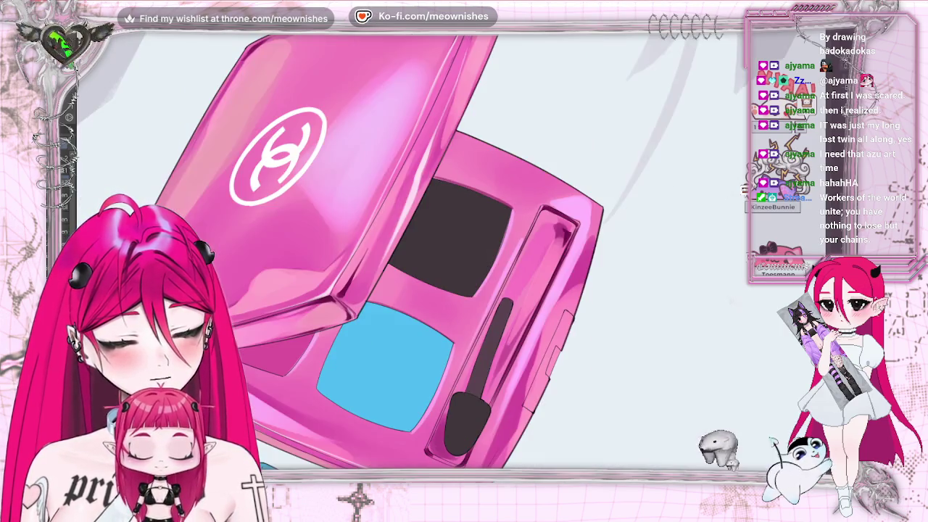
pyautogui.scroll(-2, 440, 252)
pyautogui.scroll(-1, 441, 252)
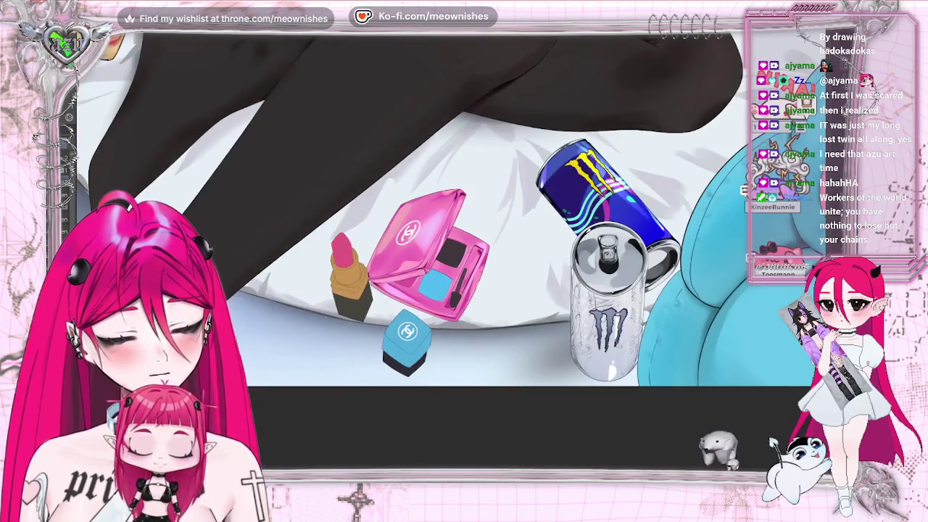
pyautogui.scroll(-1, 440, 252)
pyautogui.scroll(-1, 450, 253)
pyautogui.scroll(1, 450, 254)
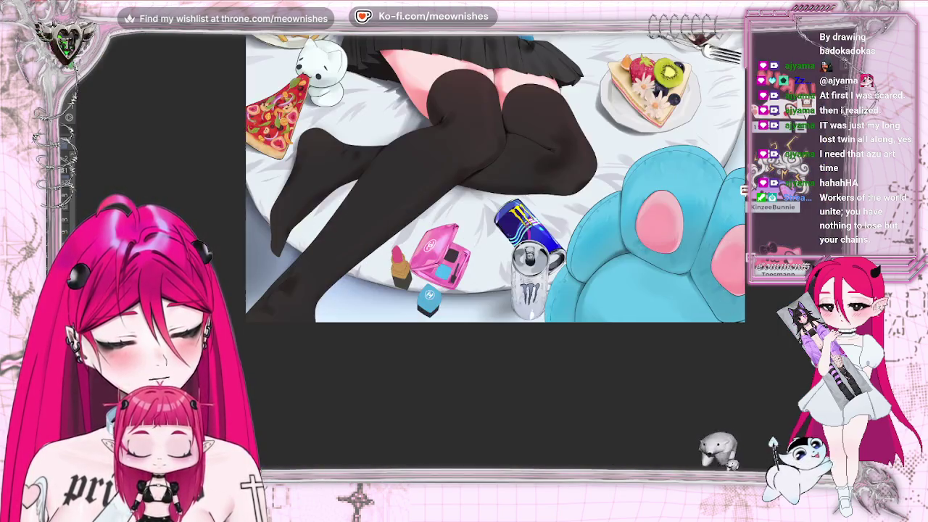
pyautogui.scroll(2, 449, 254)
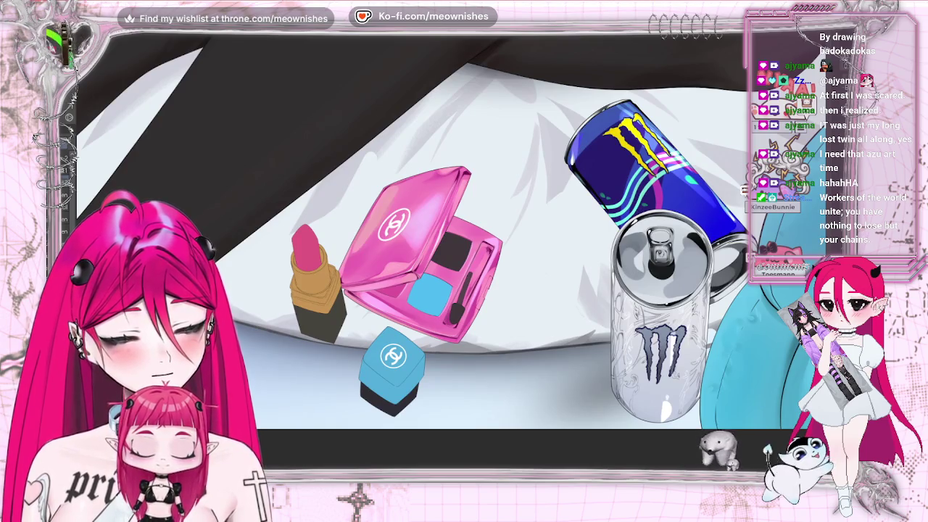
pyautogui.scroll(1, 421, 254)
pyautogui.scroll(1, 420, 253)
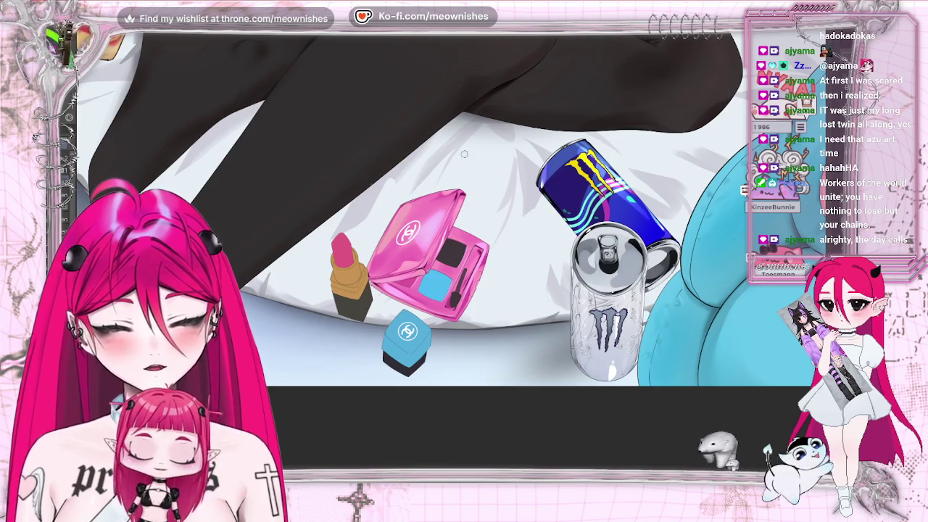
pyautogui.scroll(2, 479, 239)
pyautogui.scroll(2, 471, 218)
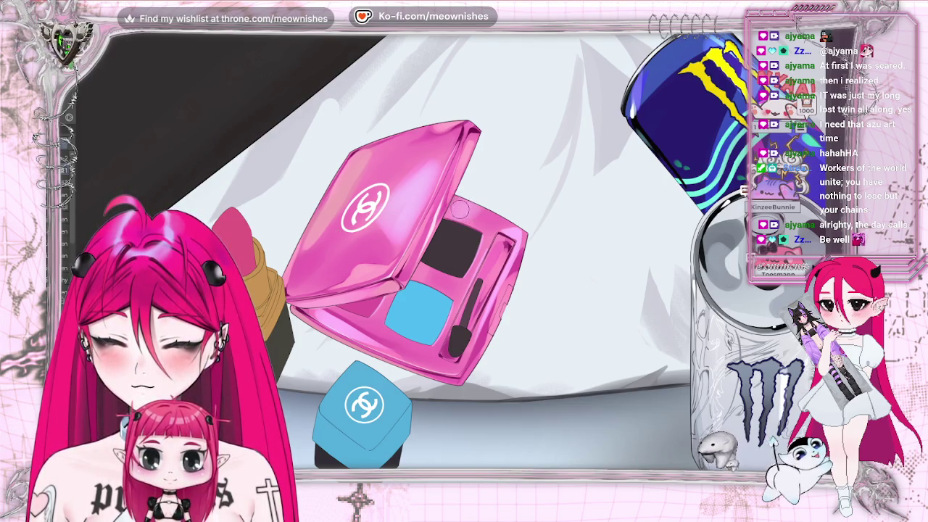
pyautogui.hotkey('ctrl', '0')
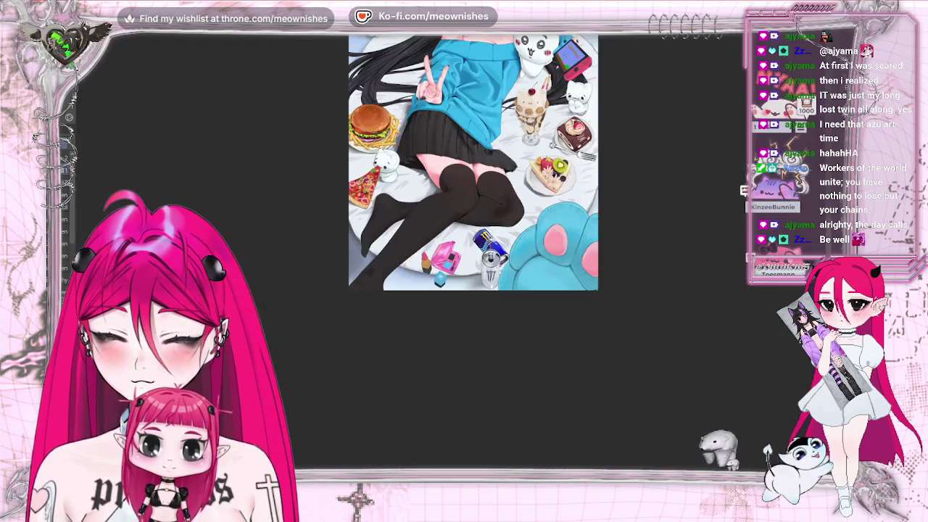
# Zoom around the compact and flip the canvas horizontally and back to check the drawing
pyautogui.scroll(2, 438, 263)
pyautogui.scroll(4, 431, 269)
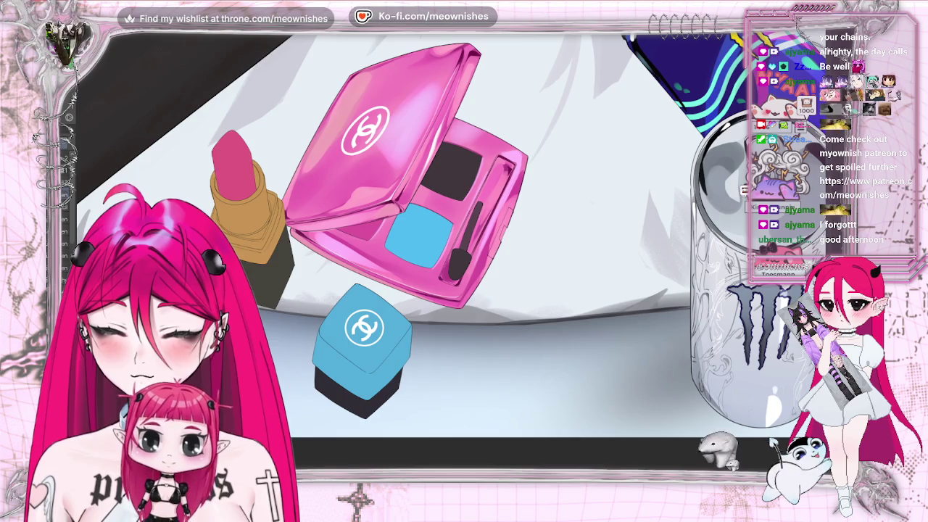
pyautogui.scroll(-5, 464, 232)
pyautogui.scroll(-3, 493, 167)
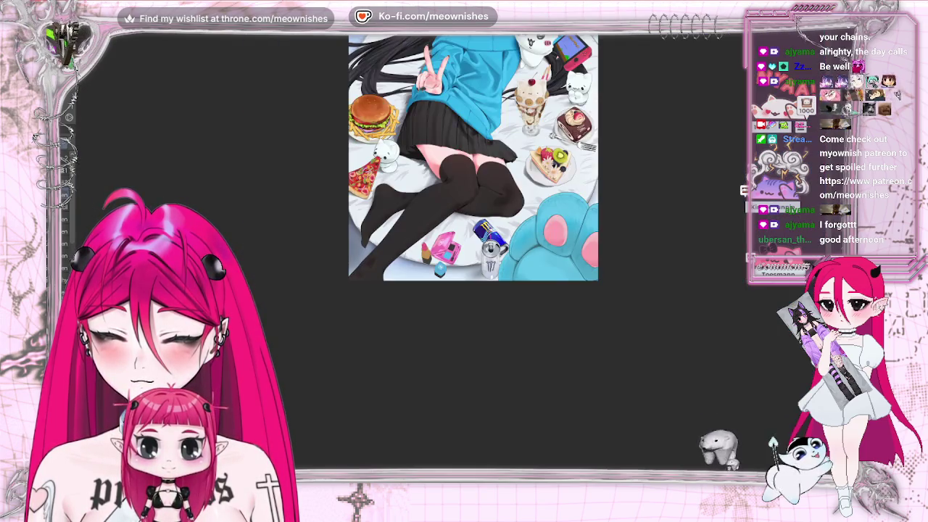
pyautogui.scroll(3, 406, 218)
pyautogui.scroll(3, 406, 218)
pyautogui.scroll(2, 406, 217)
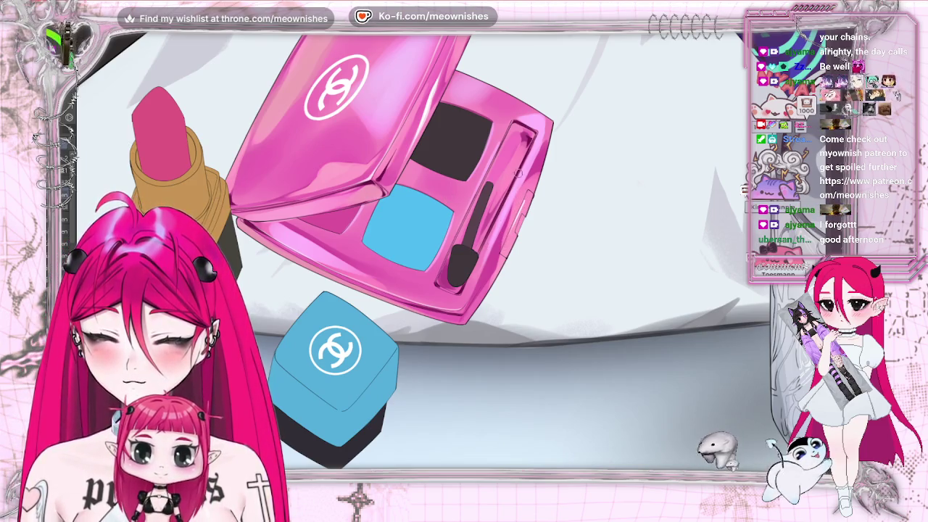
pyautogui.scroll(-5, 420, 250)
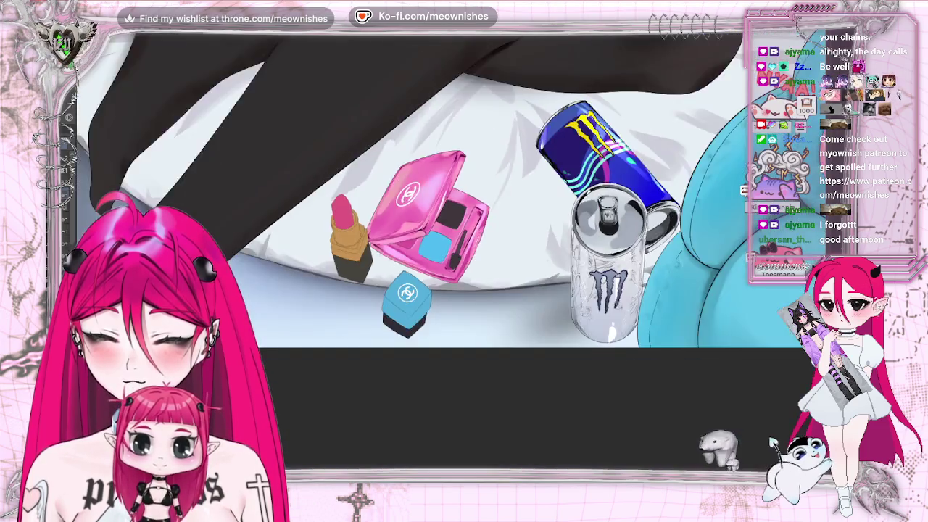
pyautogui.scroll(5, 421, 250)
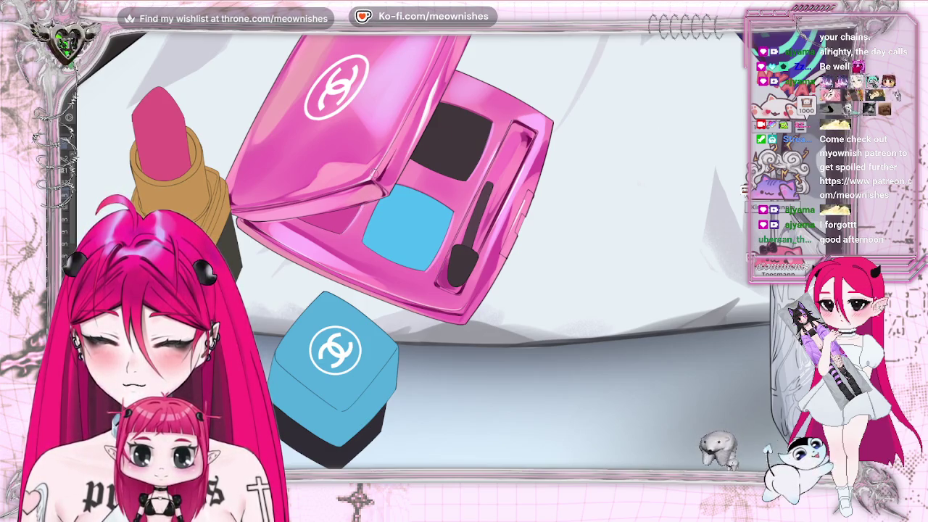
pyautogui.scroll(-2, 365, 180)
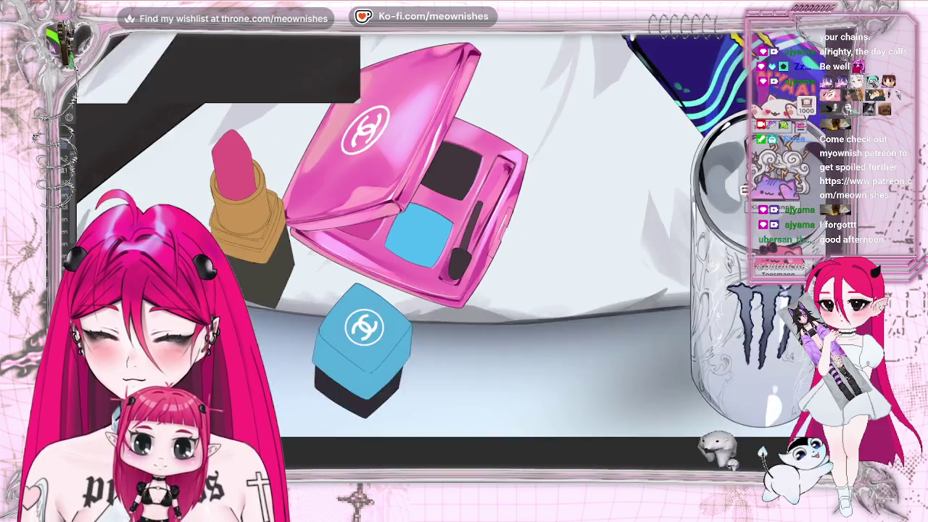
pyautogui.scroll(-2, 366, 180)
pyautogui.press('m')
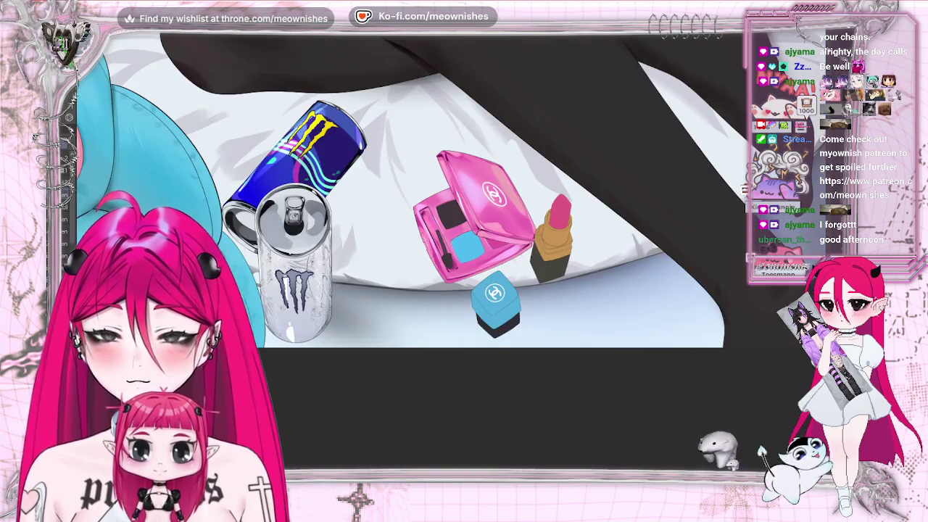
pyautogui.press('m')
# Draw a loose lasso selection around the lipstick
pyautogui.scroll(-2, 450, 253)
pyautogui.scroll(-2, 449, 253)
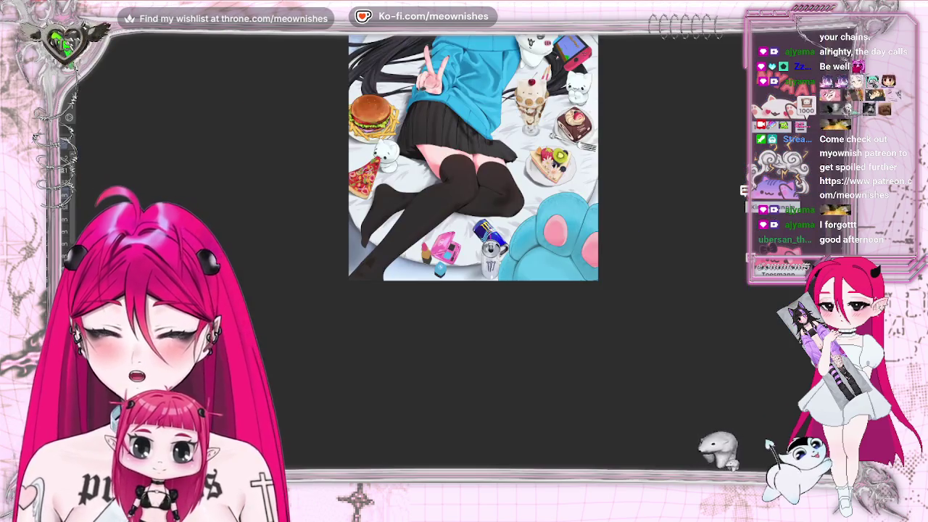
pyautogui.scroll(3, 449, 254)
pyautogui.scroll(2, 450, 254)
pyautogui.scroll(2, 448, 261)
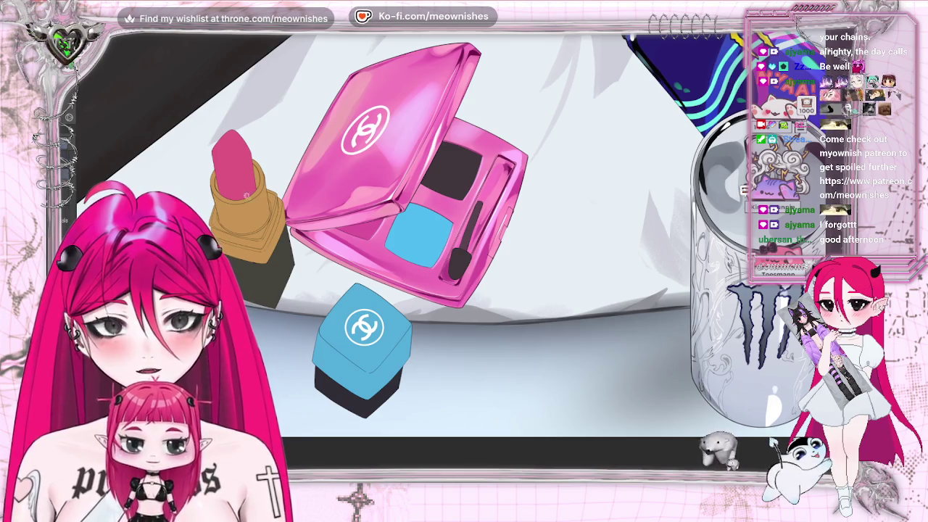
pyautogui.moveTo(210, 200); pyautogui.dragTo(213, 203)
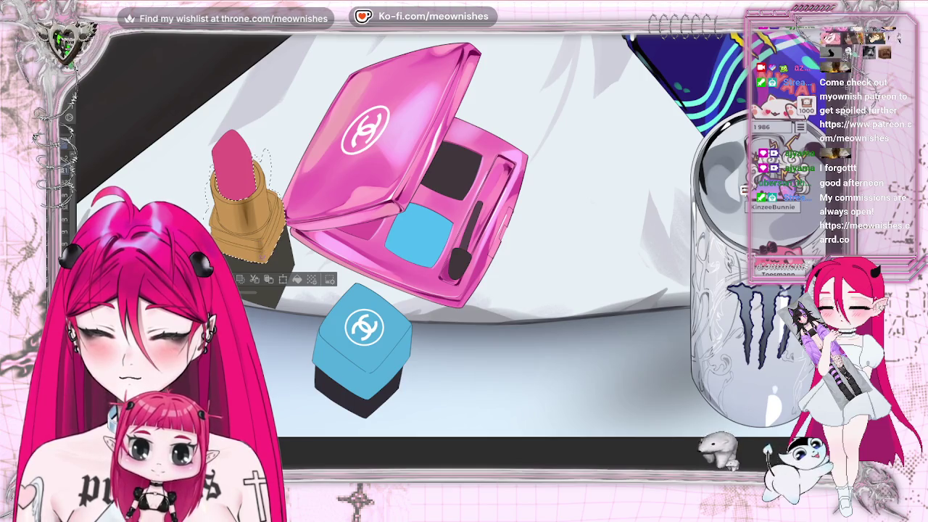
# Replace the loose selection with a precise Auto Select of the lipstick's tube and bullet
pyautogui.hotkey('ctrl', 'd')
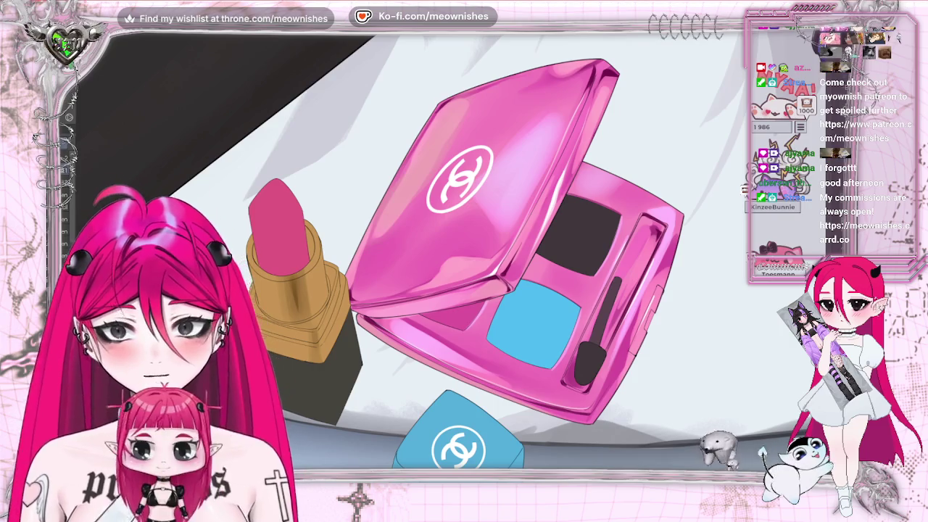
pyautogui.click(303, 287)
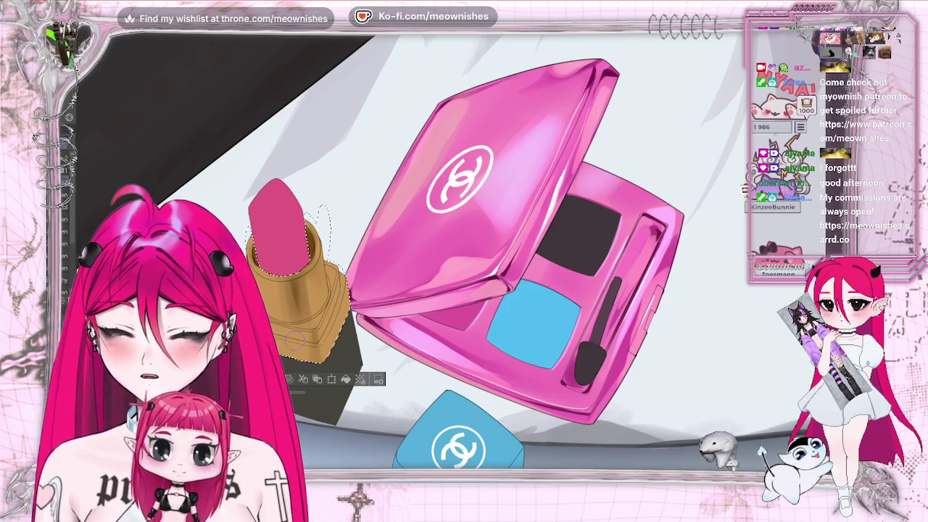
pyautogui.hotkey('ctrl', 'd')
pyautogui.scroll(-5, 464, 247)
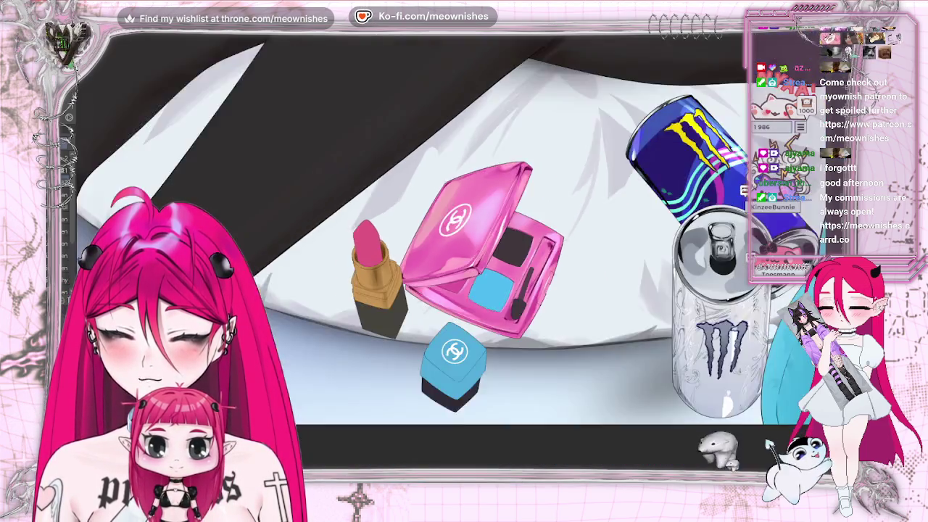
pyautogui.scroll(5, 464, 247)
pyautogui.scroll(3, 450, 259)
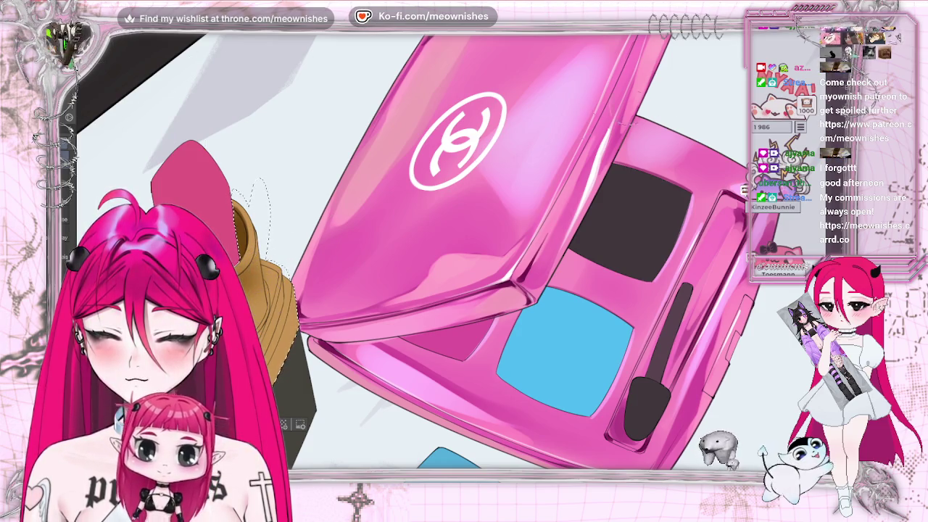
pyautogui.scroll(-5, 577, 119)
pyautogui.scroll(3, 577, 119)
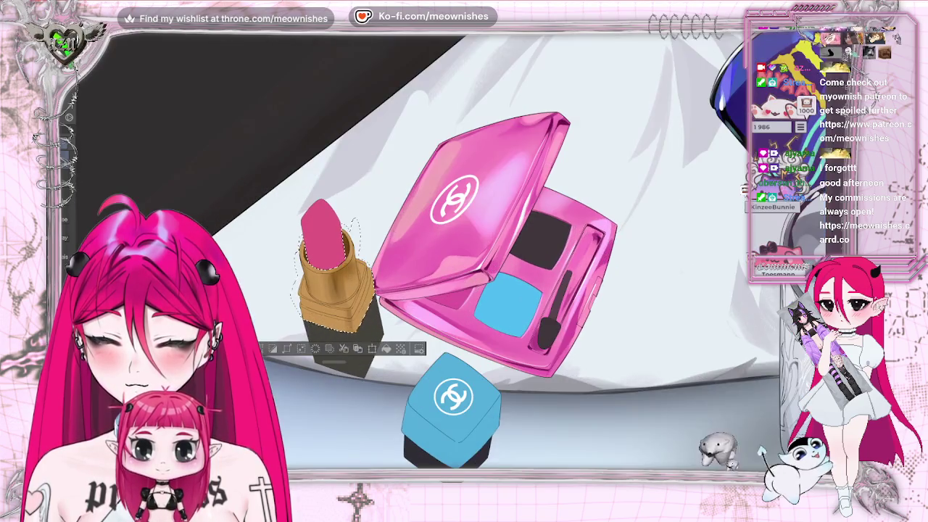
# Zoom in on the lipstick's gold tube to shade and highlight it inside the selection
pyautogui.scroll(-5, 464, 239)
pyautogui.scroll(6, 464, 239)
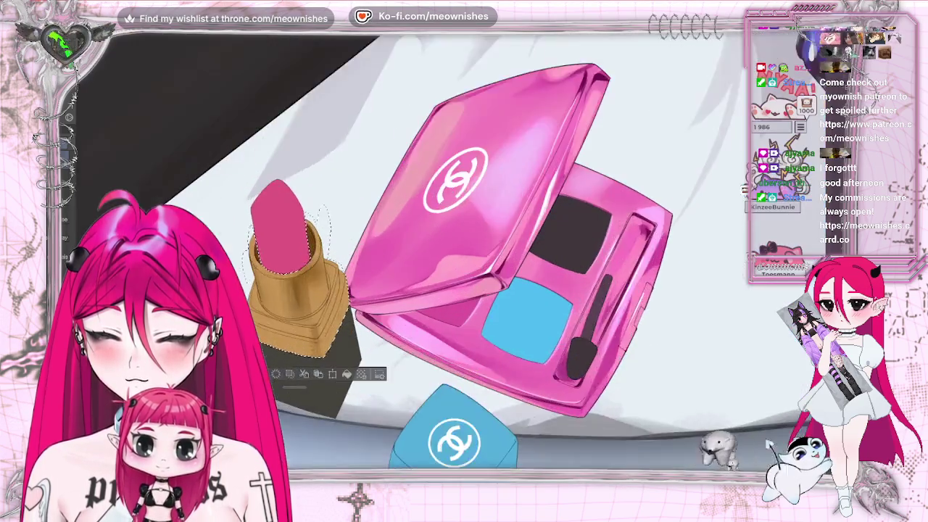
pyautogui.scroll(2, 450, 247)
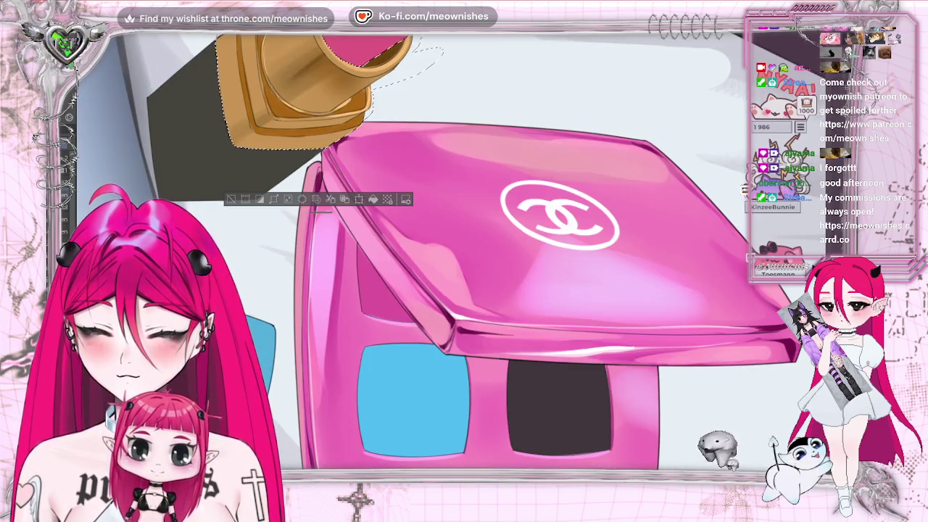
pyautogui.scroll(2, 440, 251)
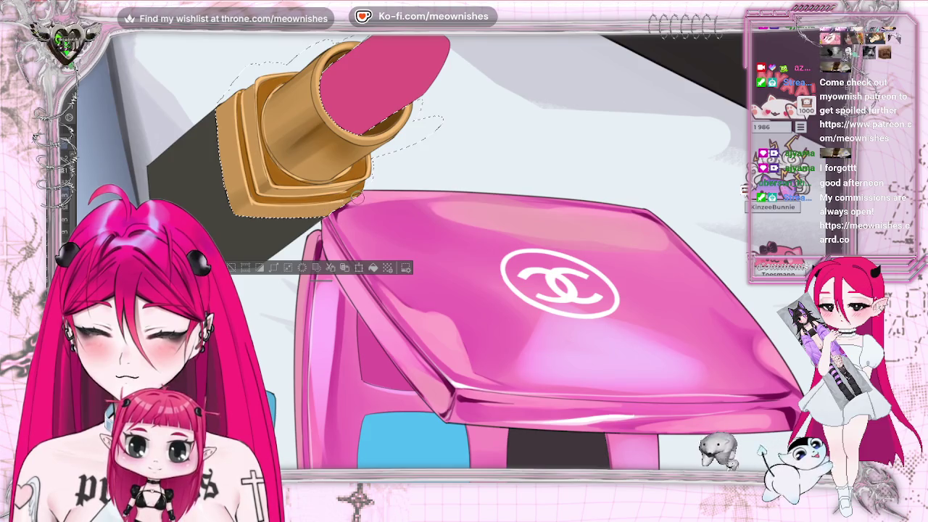
pyautogui.scroll(-3, 356, 303)
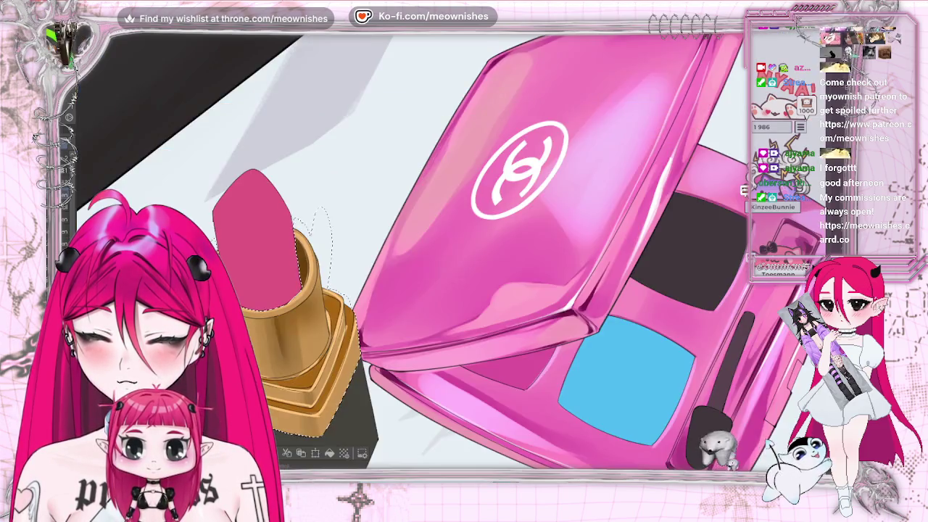
# Clear the lipstick selection and zoom out to view the whole illustration
pyautogui.scroll(-2, 356, 303)
pyautogui.scroll(-1, 356, 303)
pyautogui.hotkey('ctrl', 'd')
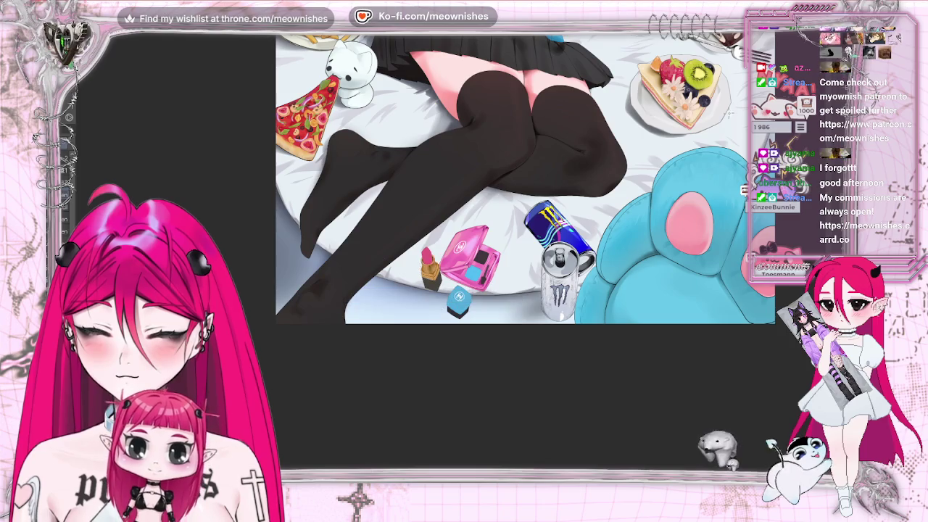
pyautogui.hotkey('ctrl', '0')
pyautogui.hotkey('ctrl', '-')
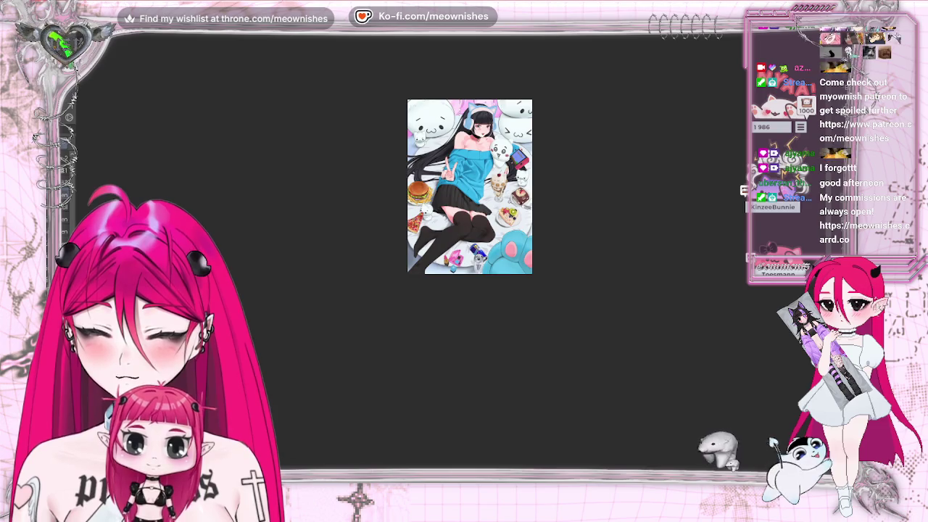
# Zoom back in on the lipstick and pink eyeshadow palette
pyautogui.scroll(2, 463, 261)
pyautogui.scroll(-2, 453, 258)
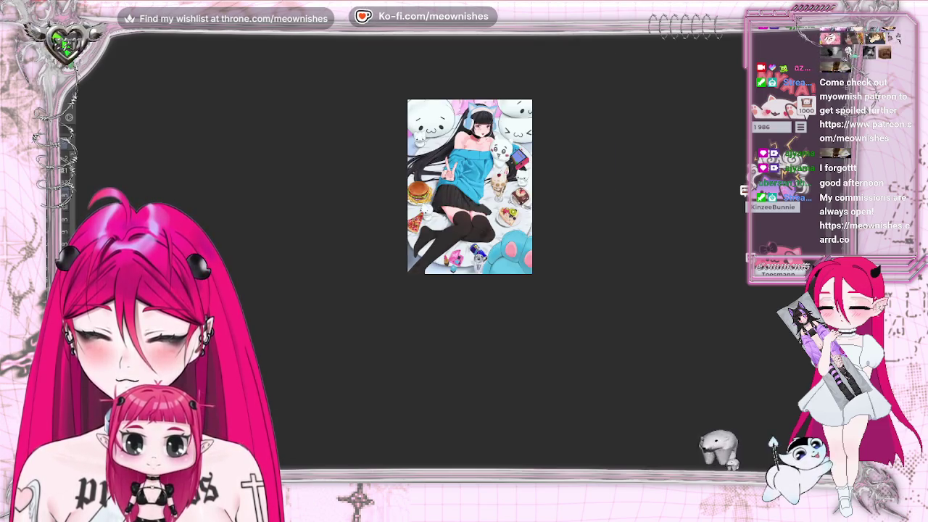
pyautogui.scroll(3, 464, 261)
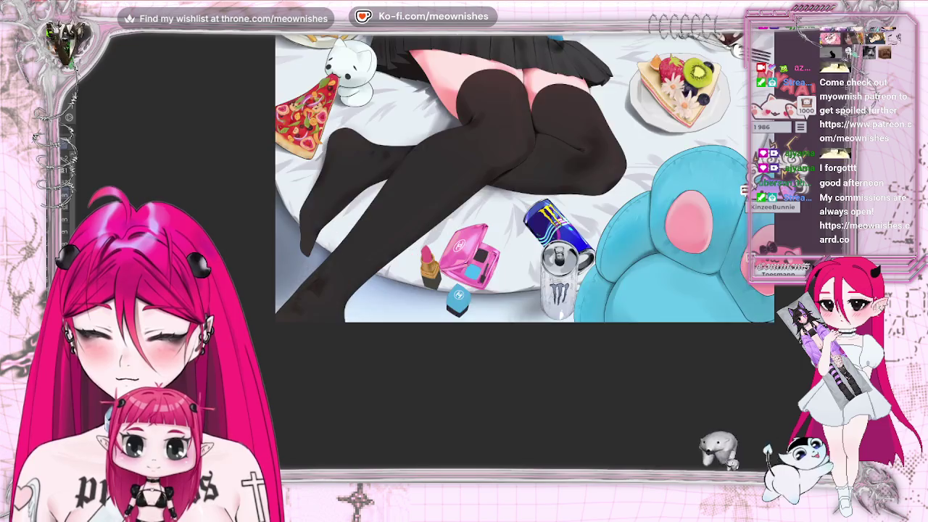
pyautogui.scroll(2, 464, 262)
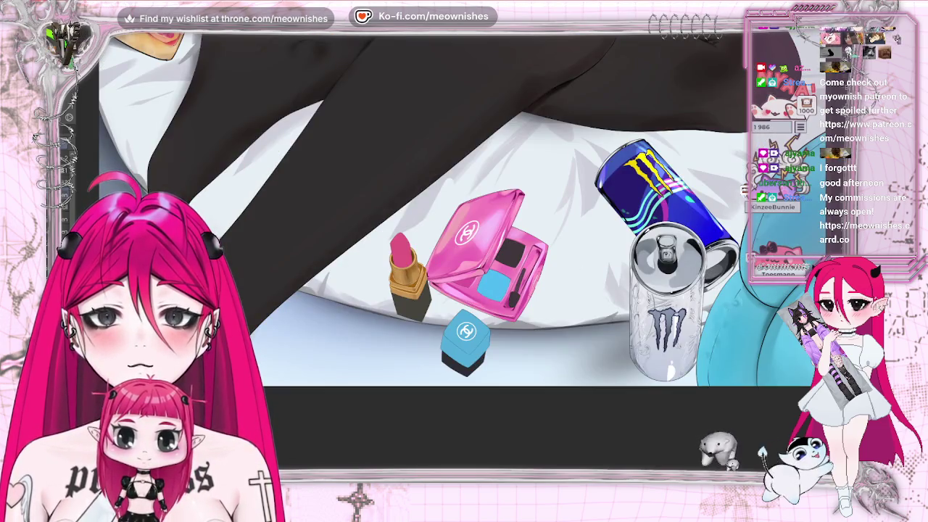
pyautogui.scroll(-2, 464, 261)
pyautogui.scroll(-3, 470, 187)
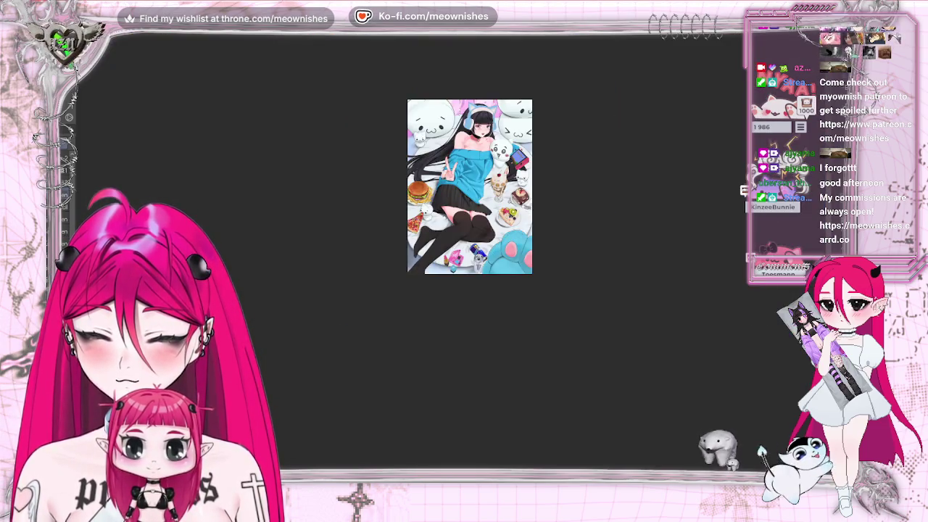
pyautogui.scroll(4, 464, 262)
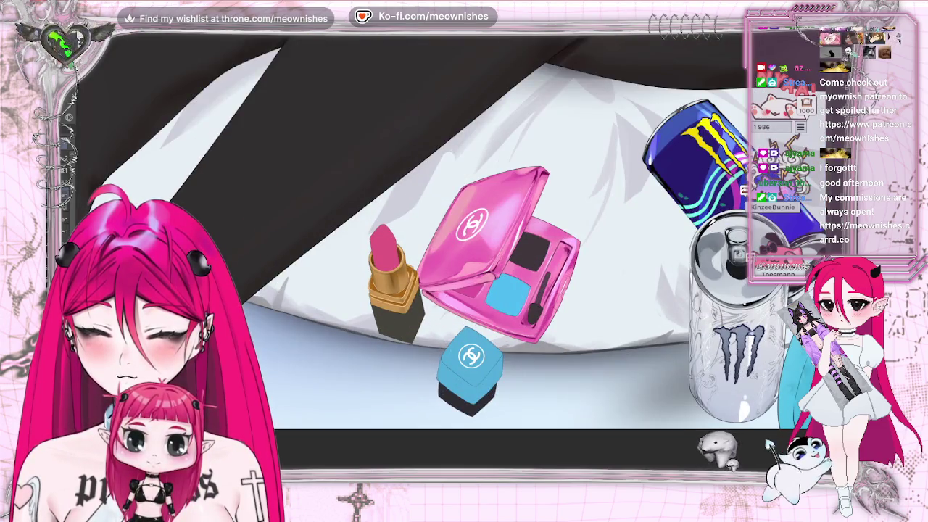
pyautogui.scroll(-2, 464, 261)
pyautogui.scroll(-3, 470, 186)
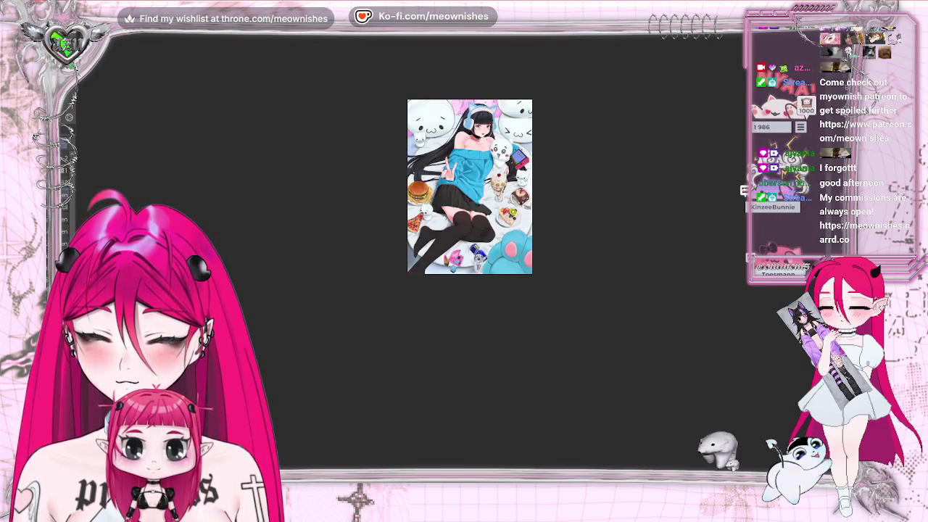
pyautogui.scroll(3, 464, 254)
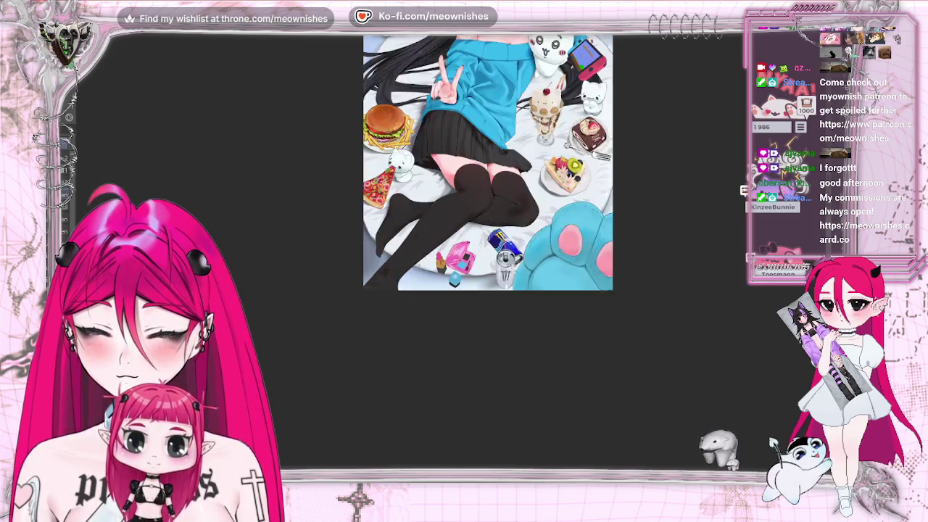
pyautogui.scroll(3, 464, 253)
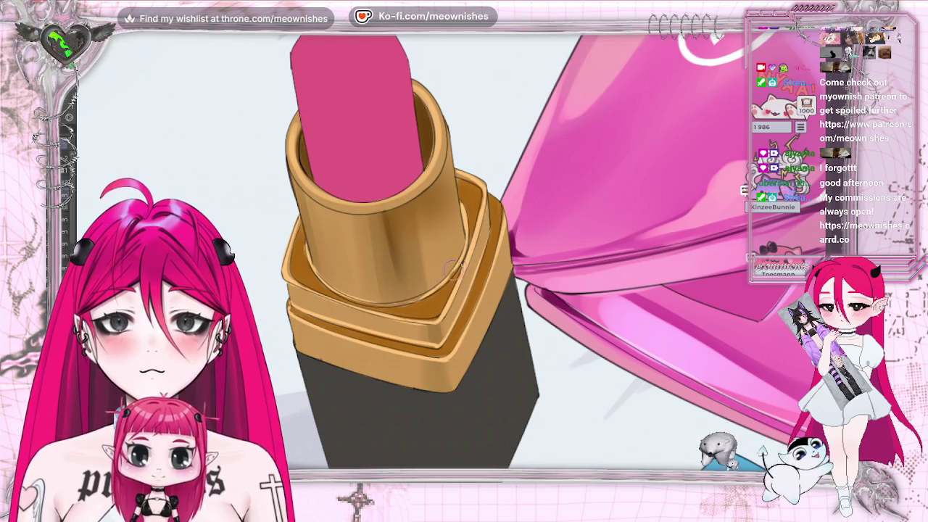
# Airbrush a faint highlight along the lipstick's lower gold rim and straighten the view
pyautogui.moveTo(398, 299); pyautogui.dragTo(444, 293)
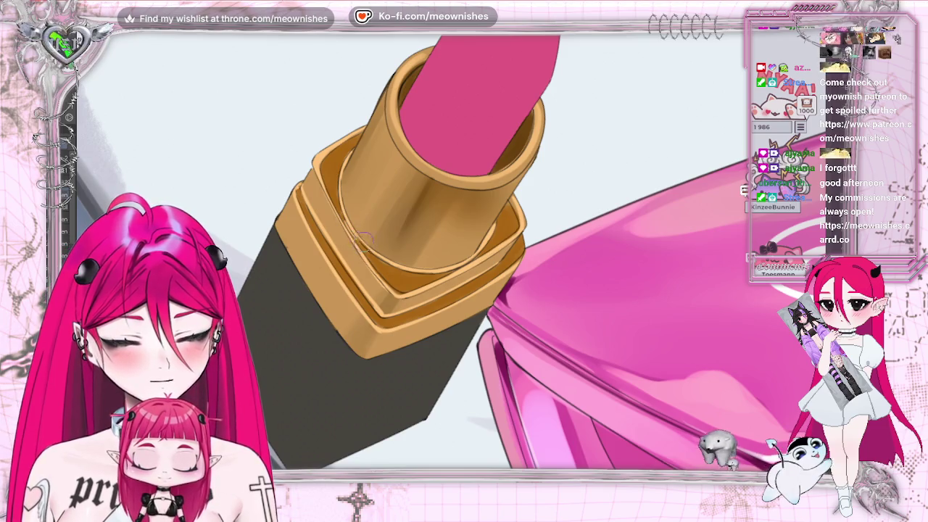
pyautogui.hotkey('ctrl', '@')
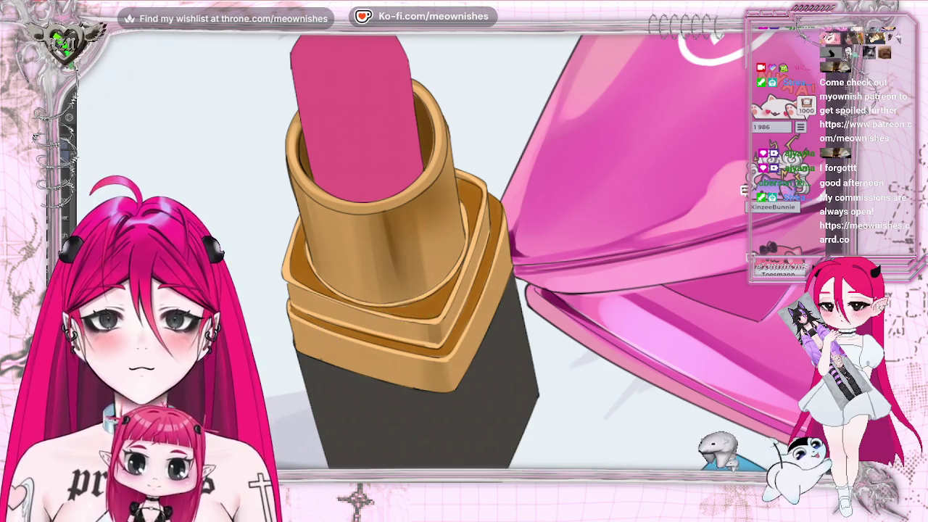
pyautogui.scroll(-3, 446, 251)
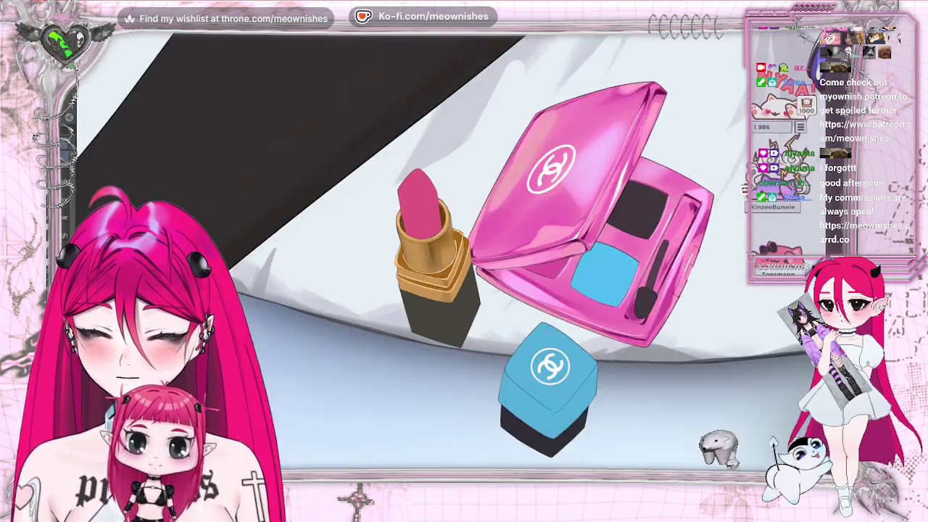
pyautogui.scroll(-2, 446, 250)
pyautogui.scroll(-2, 446, 251)
pyautogui.scroll(4, 449, 251)
pyautogui.scroll(1, 450, 250)
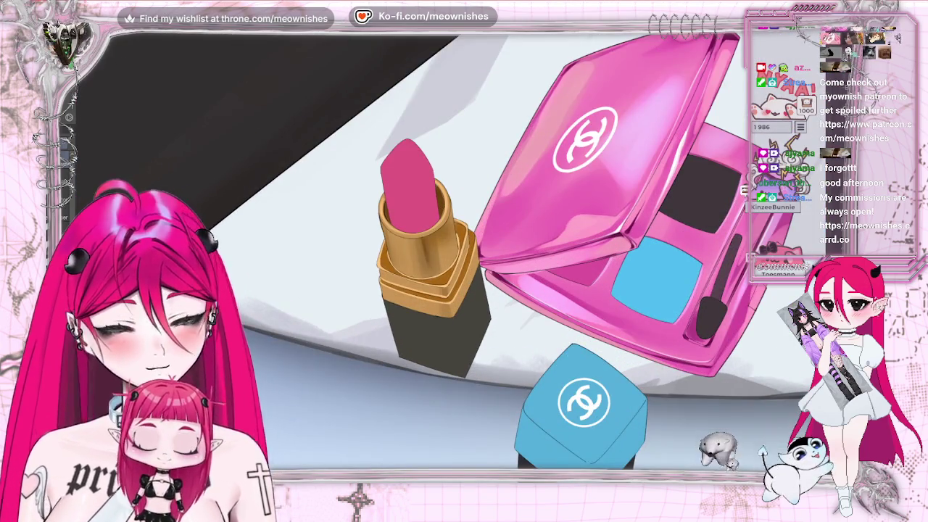
pyautogui.scroll(2, 449, 265)
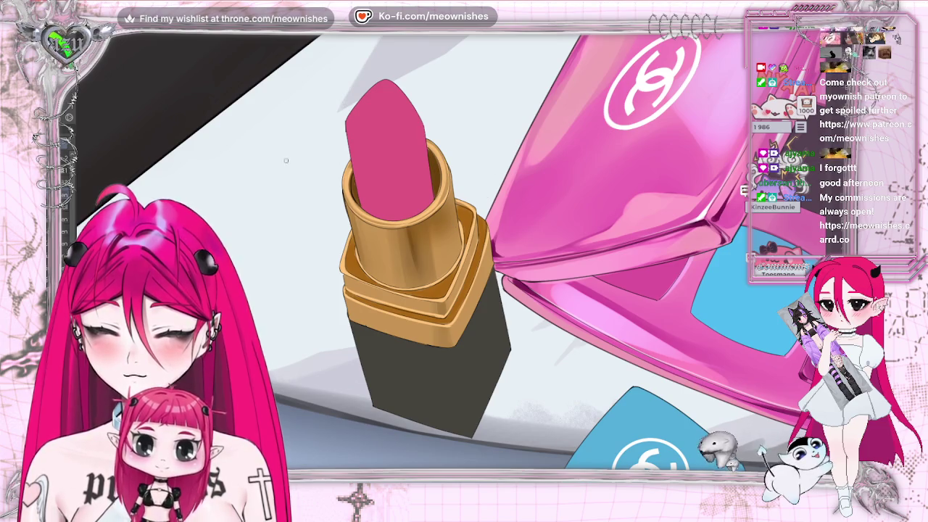
pyautogui.click(72, 27)
pyautogui.moveTo(101, 231)
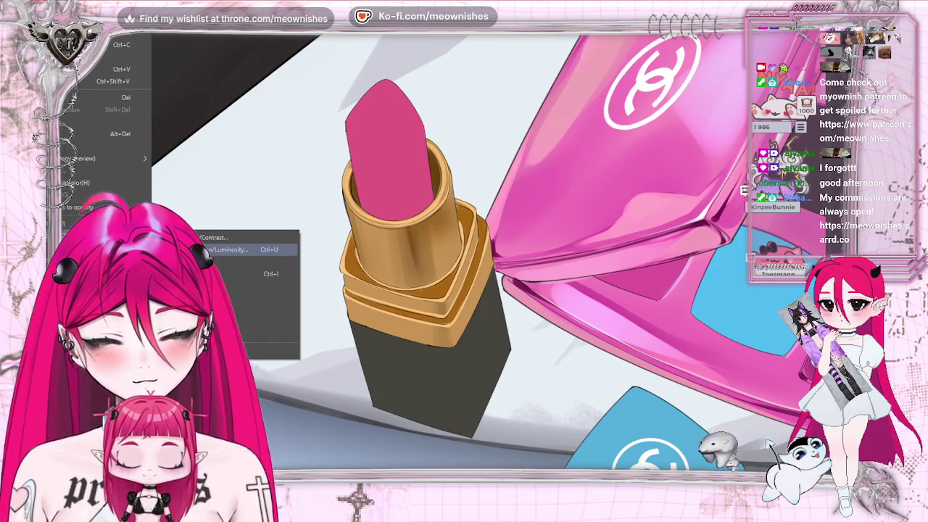
# Adjust the lipstick's Hue/Saturation/Luminosity to saturation 93, luminosity -7, hue 7
pyautogui.click(225, 250)
pyautogui.moveTo(608, 109)
pyautogui.mouseDown()
pyautogui.moveTo(628, 110)
pyautogui.moveTo(599, 137)
pyautogui.mouseUp()
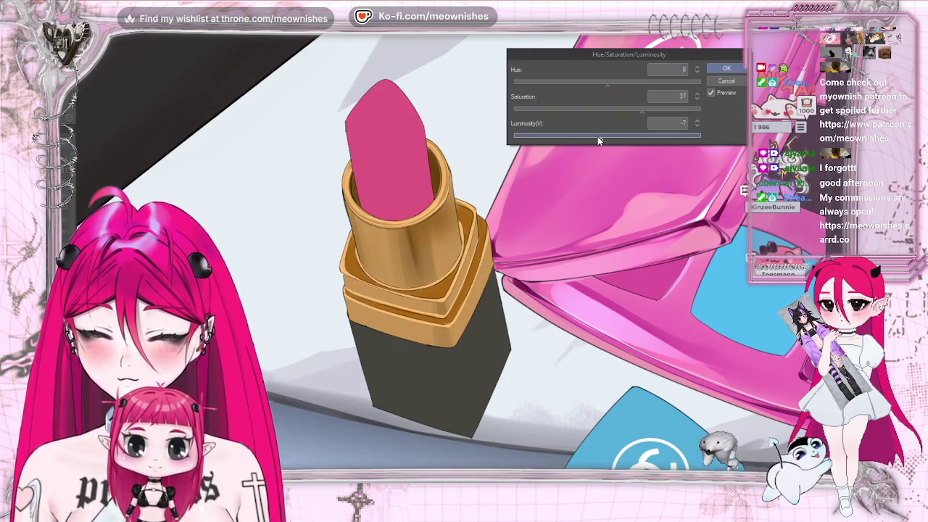
pyautogui.moveTo(642, 111); pyautogui.dragTo(696, 110)
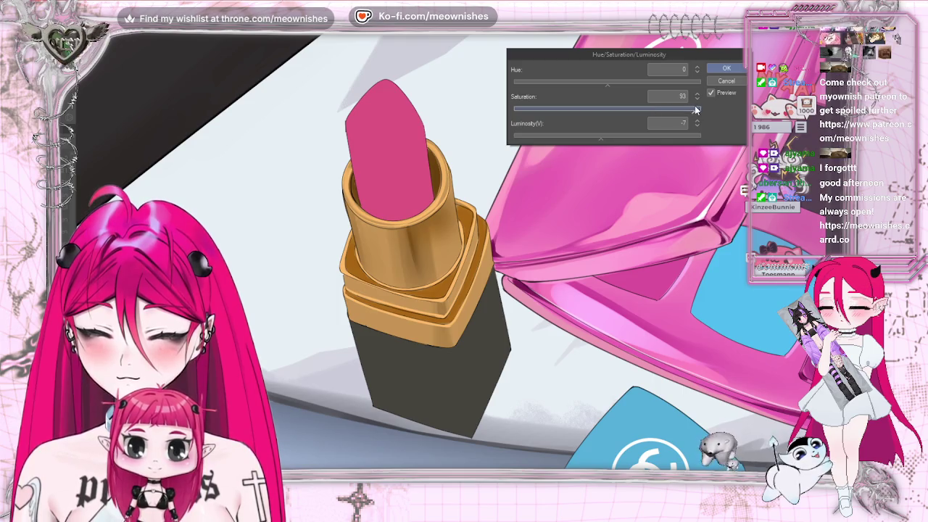
pyautogui.moveTo(622, 81); pyautogui.dragTo(609, 84)
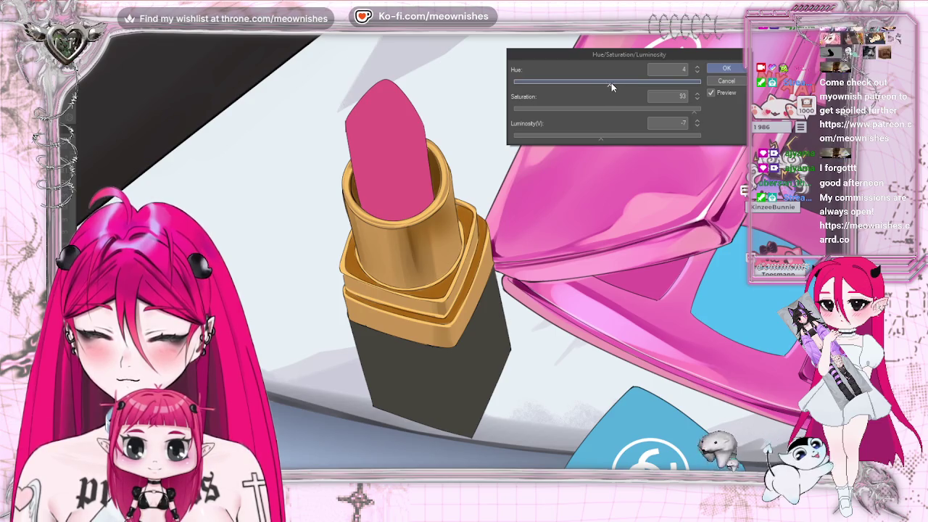
pyautogui.scroll(-5, 507, 254)
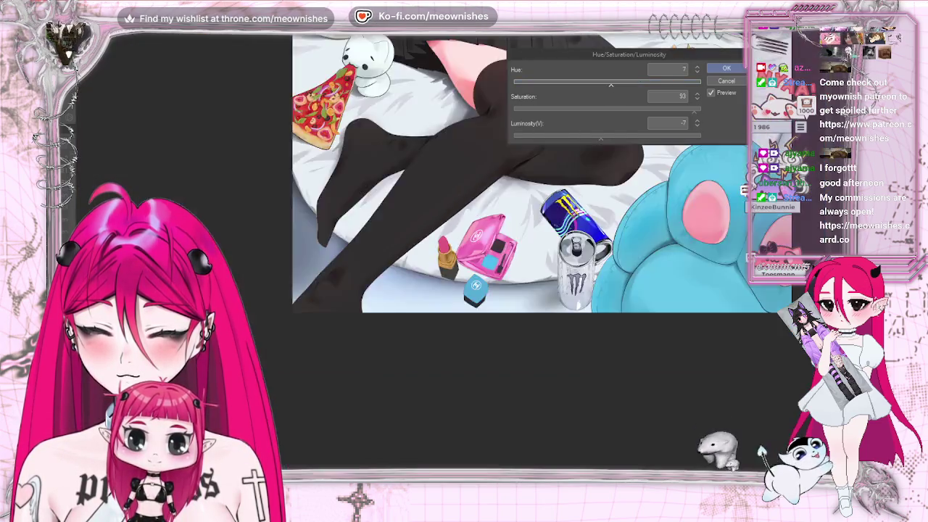
pyautogui.scroll(-2, 446, 254)
pyautogui.scroll(3, 446, 254)
pyautogui.scroll(2, 446, 254)
pyautogui.scroll(2, 446, 254)
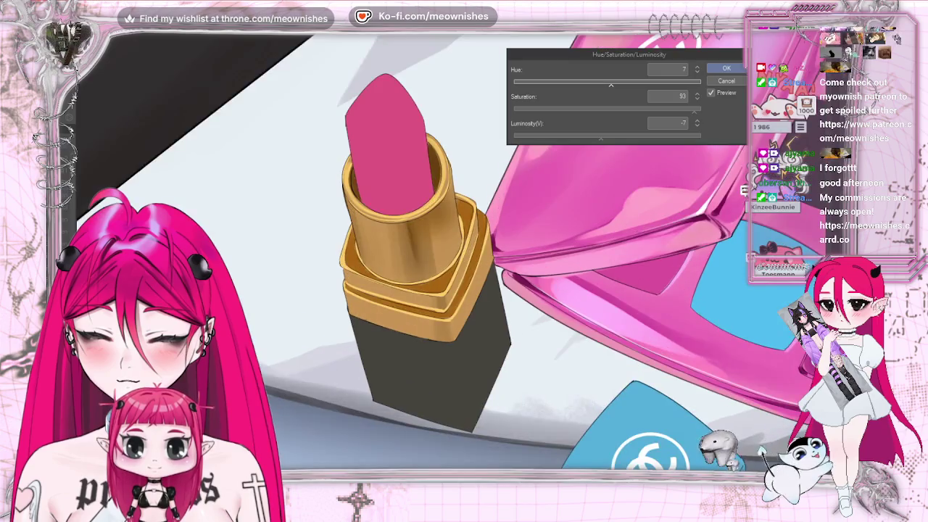
pyautogui.scroll(2, 446, 253)
pyautogui.click(727, 68)
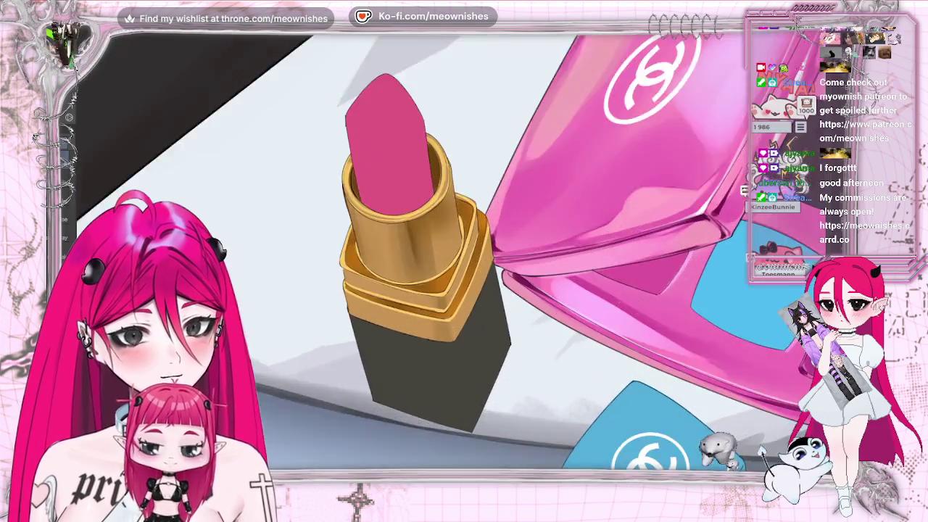
# Zoom in and out around the lipstick to inspect its adjusted pink
pyautogui.scroll(3, 431, 317)
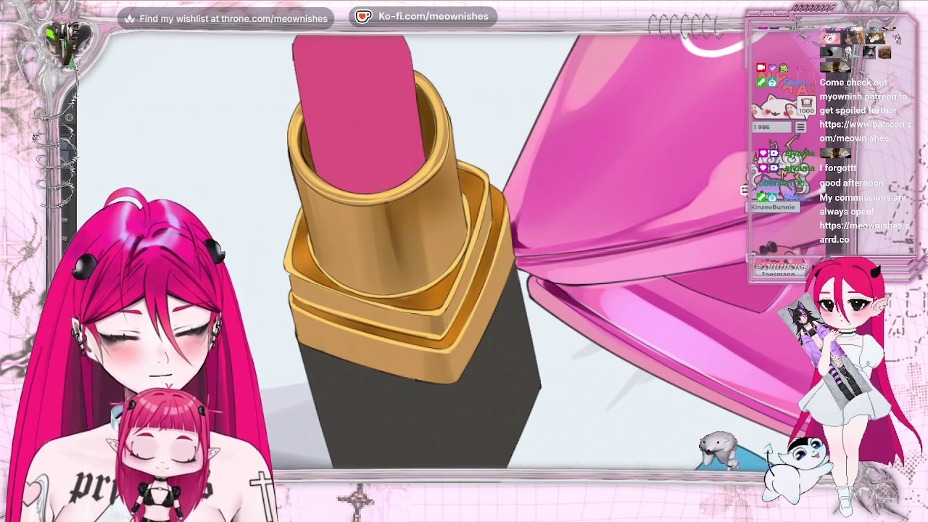
pyautogui.scroll(-2, 464, 254)
pyautogui.scroll(-2, 464, 253)
pyautogui.scroll(-1, 464, 254)
pyautogui.scroll(1, 464, 254)
pyautogui.scroll(4, 439, 254)
pyautogui.scroll(2, 449, 265)
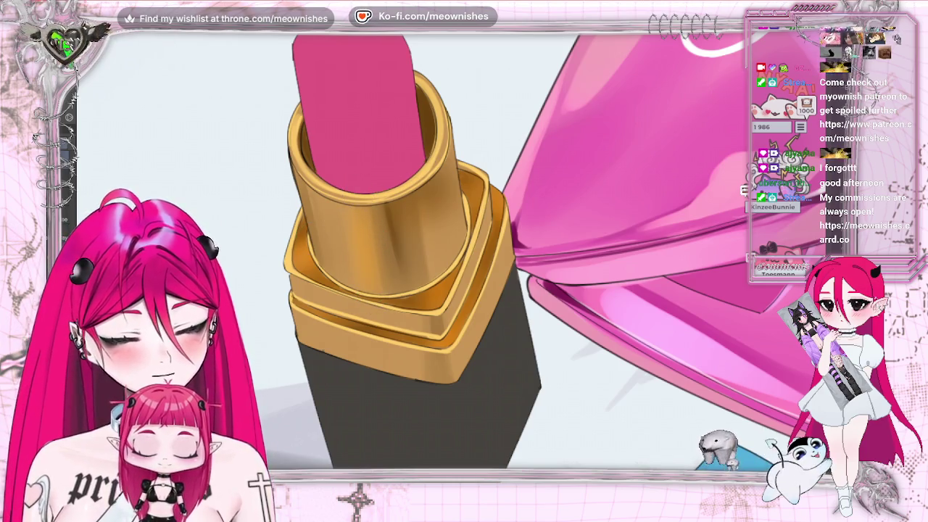
pyautogui.scroll(-5, 445, 250)
pyautogui.scroll(-2, 445, 251)
pyautogui.scroll(-2, 445, 251)
pyautogui.scroll(5, 446, 251)
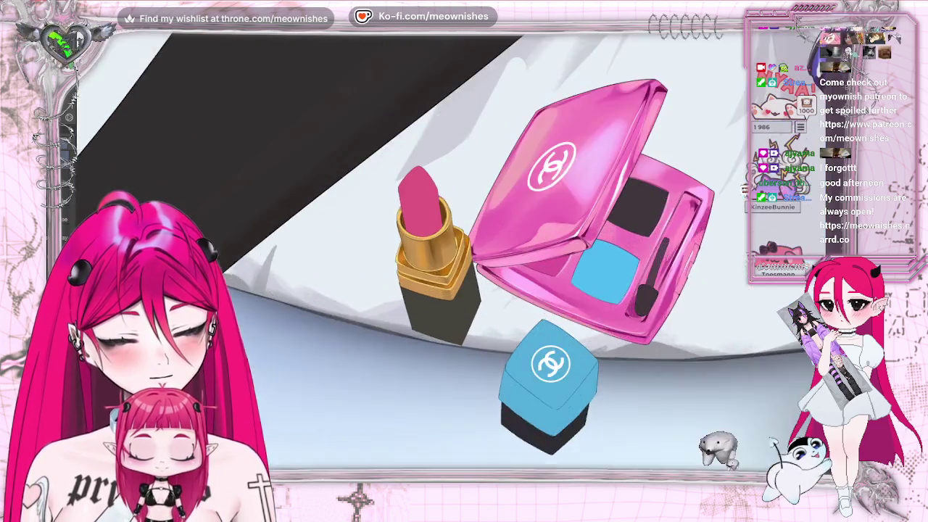
# Paint a dark shading stroke across the lipstick's black base inside the rounded selection
pyautogui.scroll(3, 435, 246)
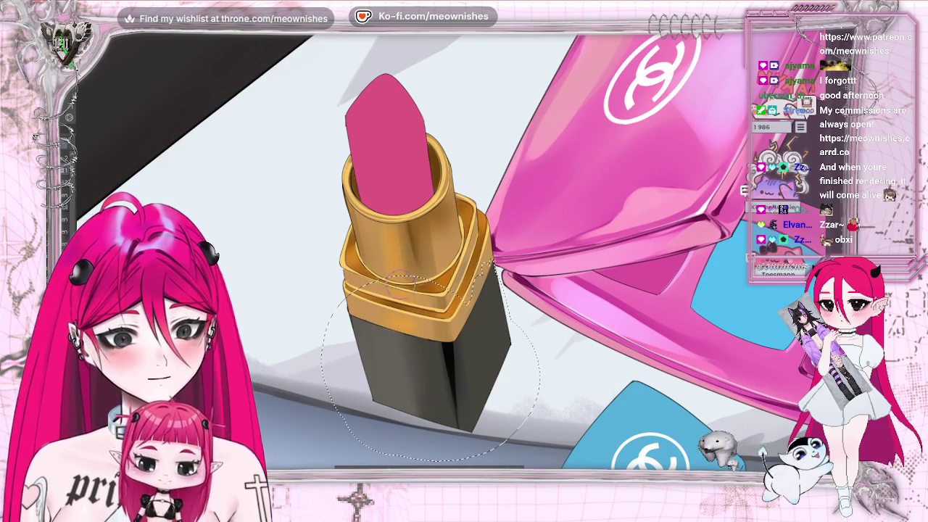
pyautogui.moveTo(418, 338)
pyautogui.mouseDown()
pyautogui.moveTo(413, 413)
pyautogui.moveTo(362, 413)
pyautogui.mouseUp()
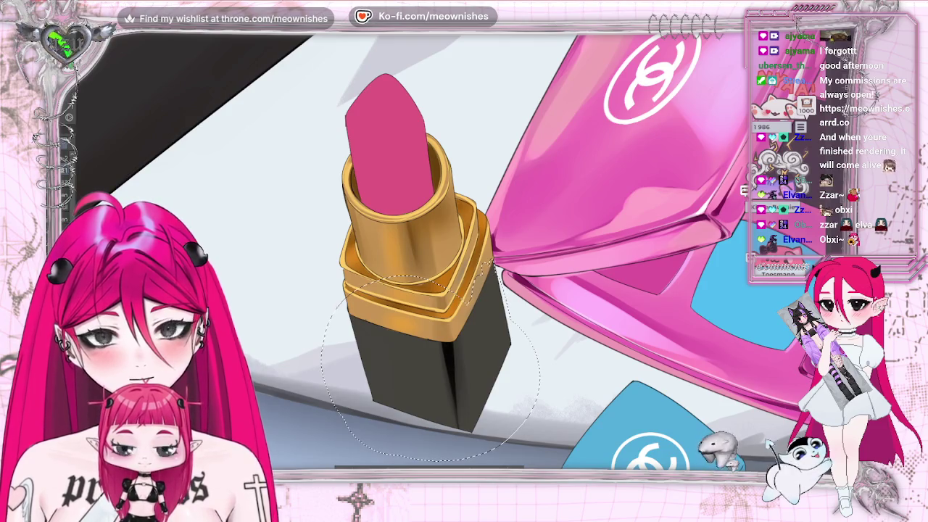
# Compare the base with and without the last stroke, then view the whole illustration
pyautogui.hotkey('ctrl', 'z')
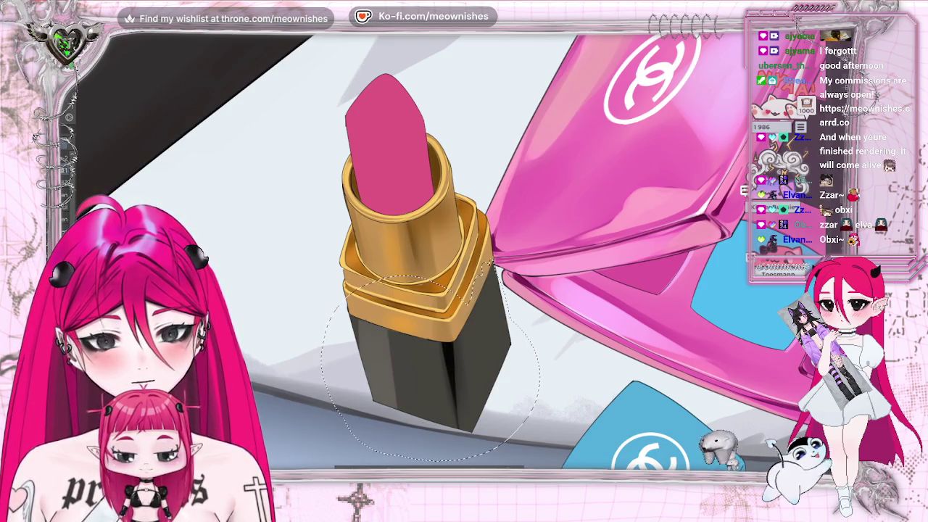
pyautogui.hotkey('ctrl', 'y')
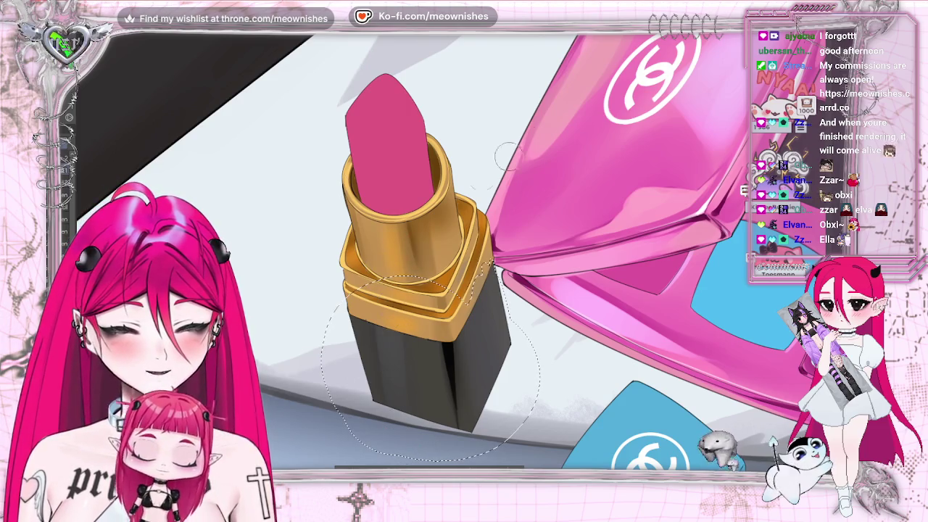
pyautogui.hotkey('ctrl', '0')
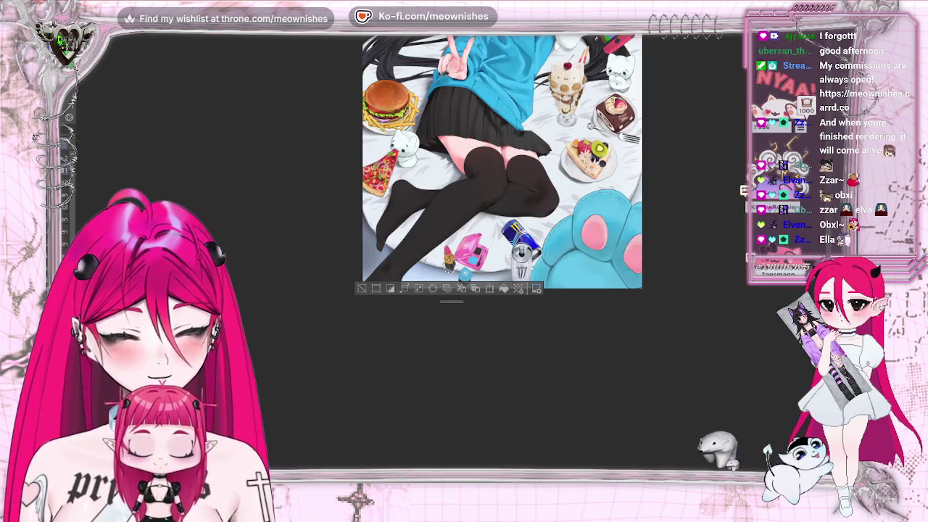
pyautogui.scroll(2, 449, 268)
pyautogui.scroll(1, 448, 266)
pyautogui.scroll(1, 445, 283)
pyautogui.scroll(1, 441, 305)
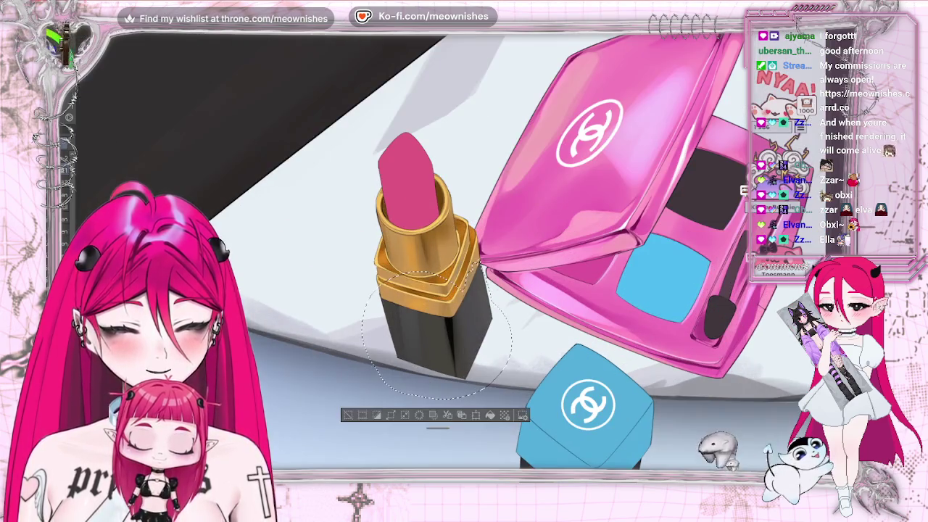
pyautogui.scroll(1, 436, 326)
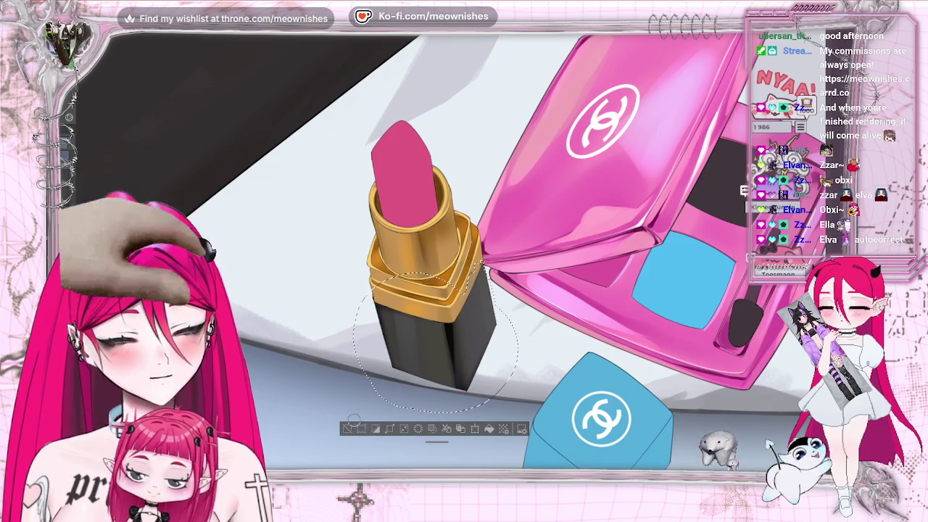
# Release the selection around the lipstick base and zoom back in on it
pyautogui.hotkey('ctrl', 'd')
pyautogui.scroll(-2, 464, 247)
pyautogui.scroll(-3, 464, 246)
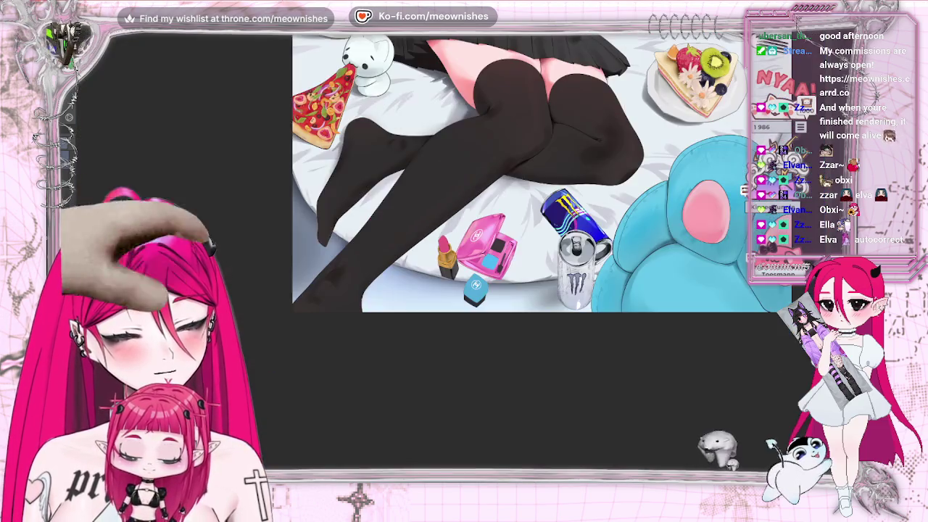
pyautogui.scroll(-2, 464, 247)
pyautogui.scroll(4, 451, 254)
pyautogui.scroll(3, 451, 254)
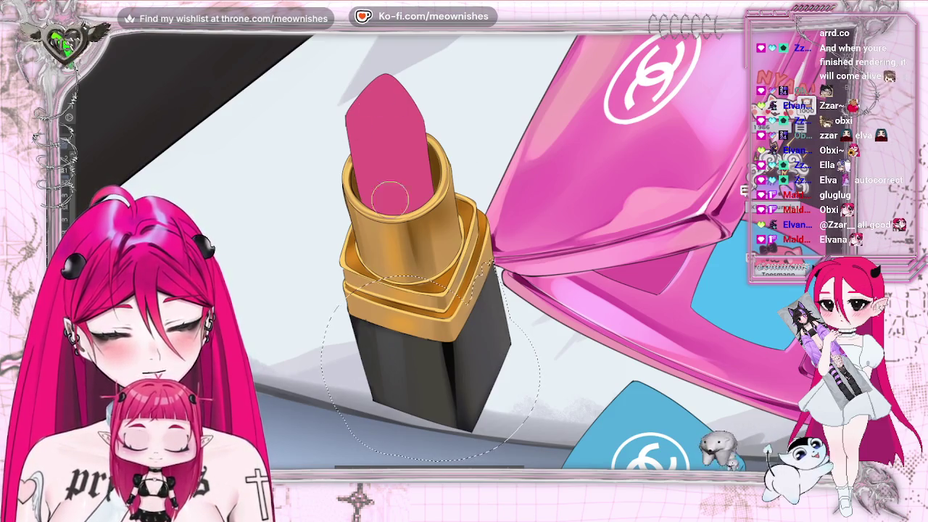
pyautogui.press('[')
pyautogui.press('[')
pyautogui.press('[')
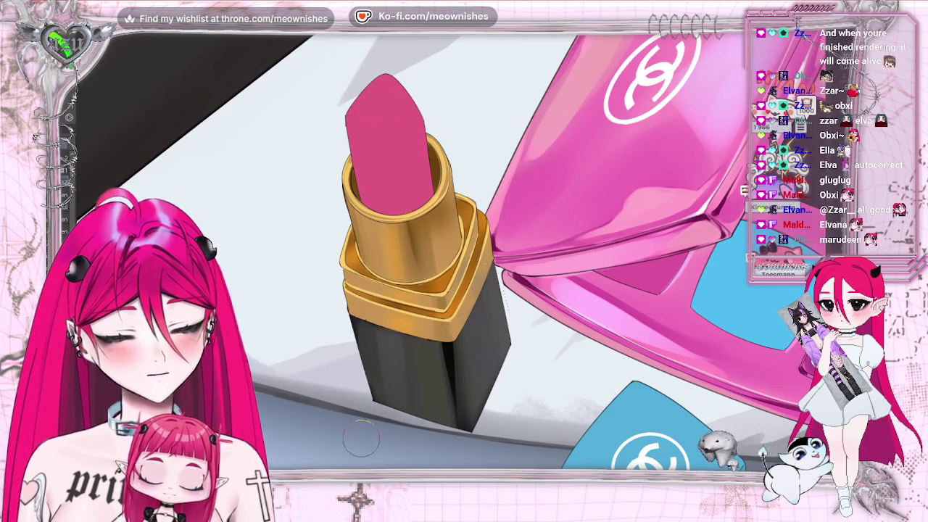
# Zoom in and out repeatedly to check the glossy black base's soft grey reflections
pyautogui.scroll(-3, 450, 254)
pyautogui.scroll(-2, 449, 254)
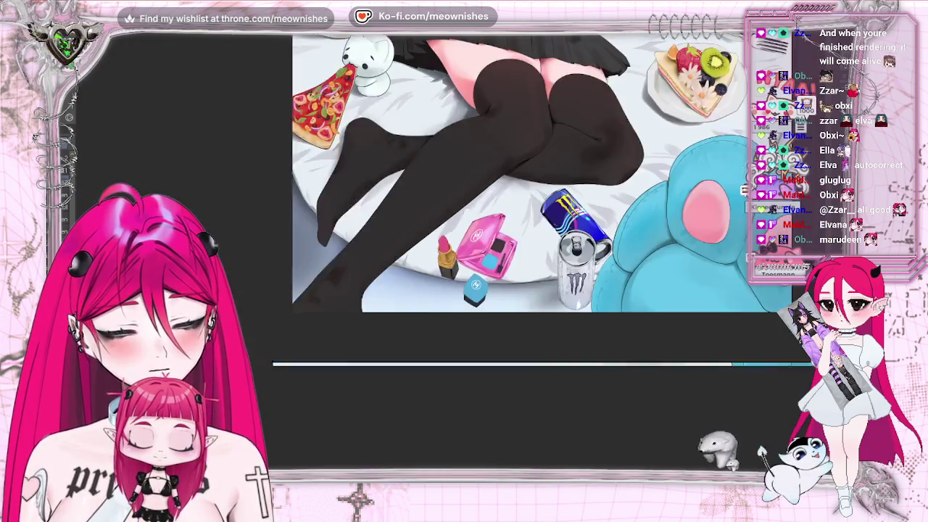
pyautogui.scroll(-2, 464, 218)
pyautogui.scroll(6, 522, 240)
pyautogui.scroll(3, 449, 258)
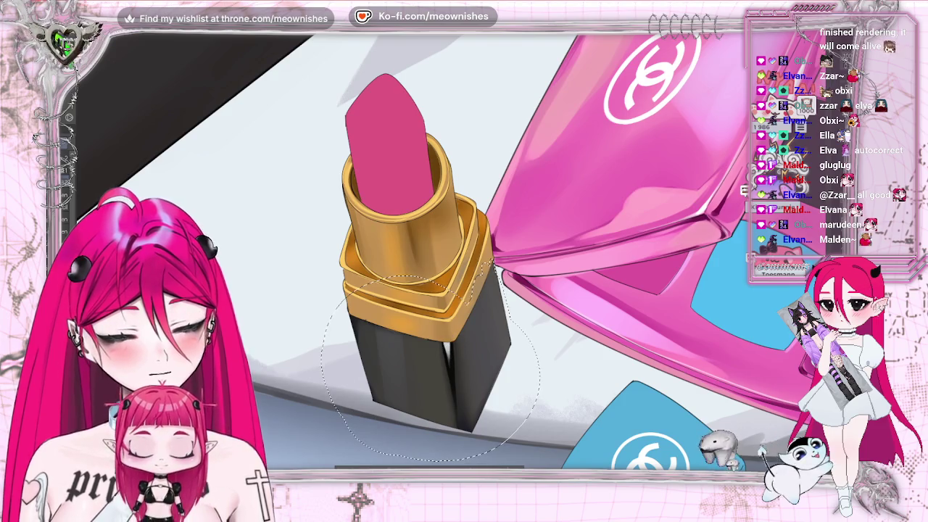
pyautogui.scroll(-3, 457, 341)
pyautogui.scroll(-2, 457, 341)
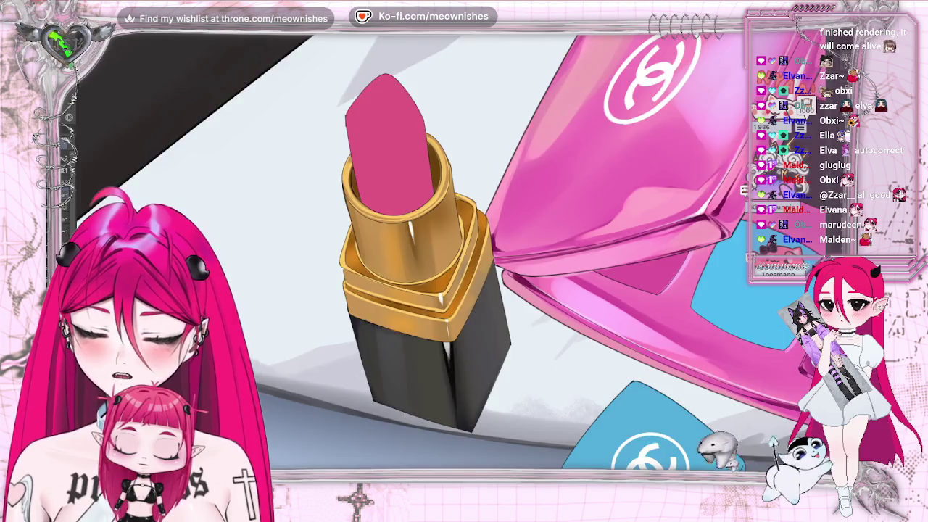
pyautogui.scroll(-3, 428, 247)
pyautogui.scroll(-2, 428, 246)
pyautogui.scroll(2, 428, 246)
pyautogui.scroll(3, 428, 246)
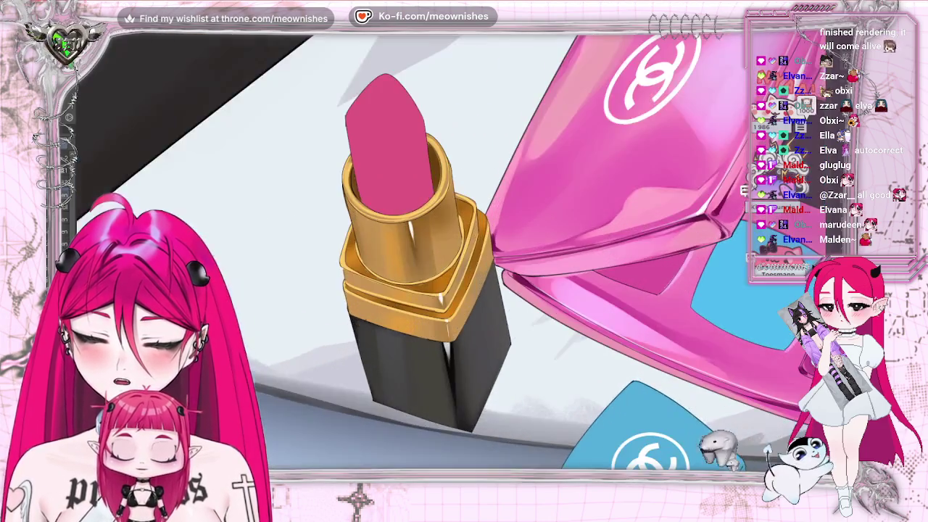
pyautogui.scroll(2, 431, 258)
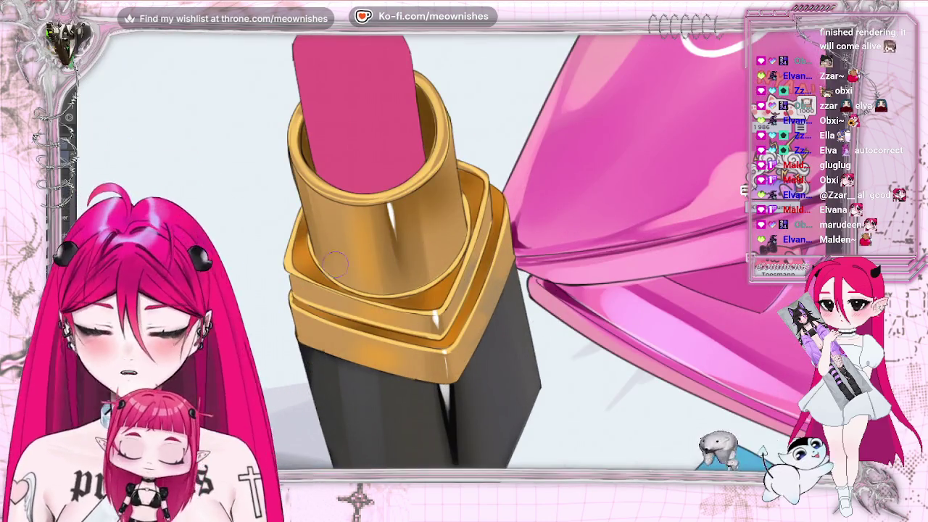
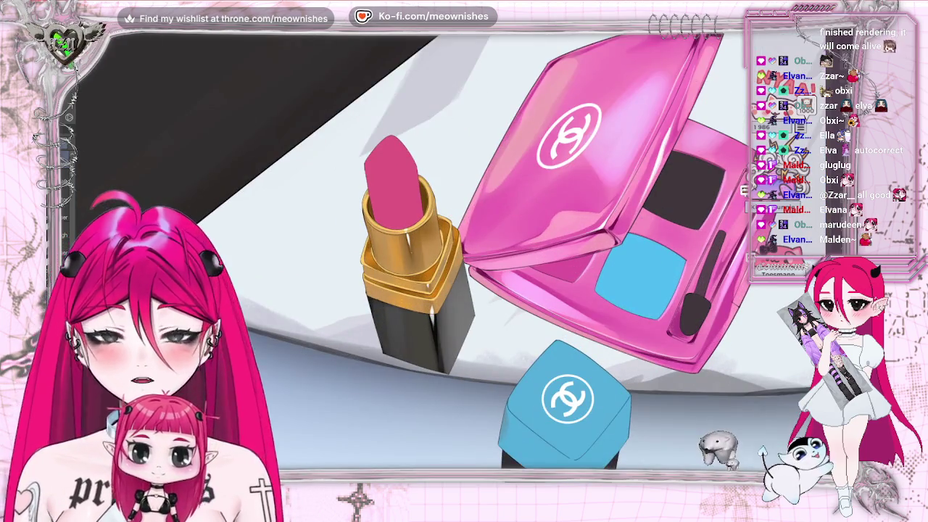
# Brighten the pink lipstick's tip and upper body inside a lasso selection, then deselect and reselect it
pyautogui.click(413, 175)
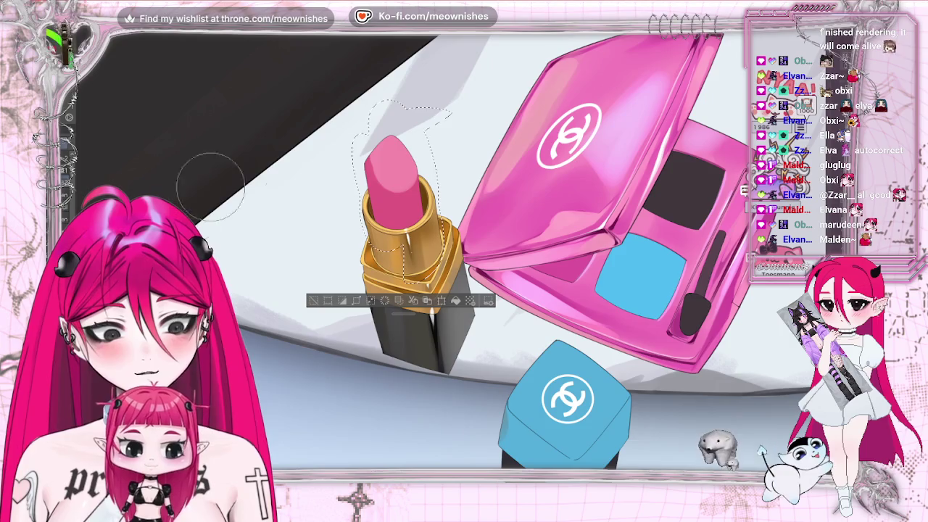
pyautogui.moveTo(376, 161); pyautogui.dragTo(399, 135)
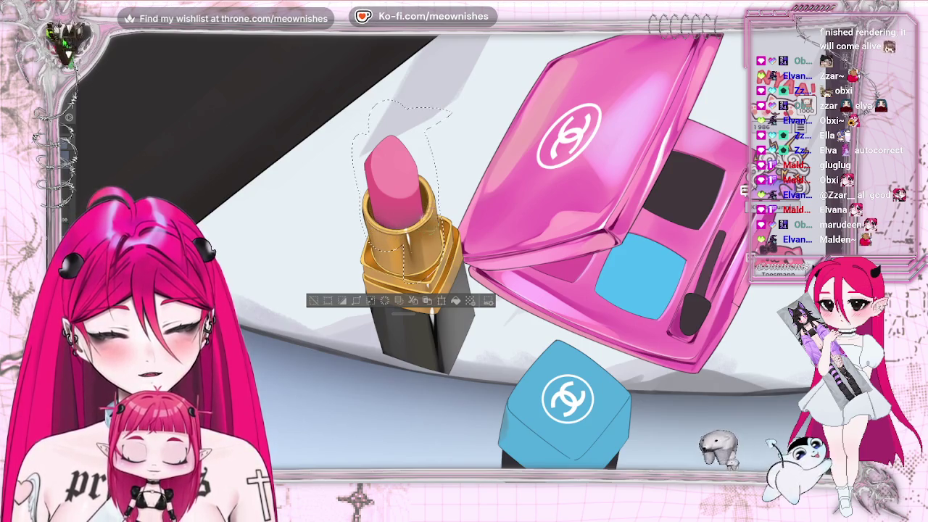
pyautogui.hotkey('ctrl', 'd')
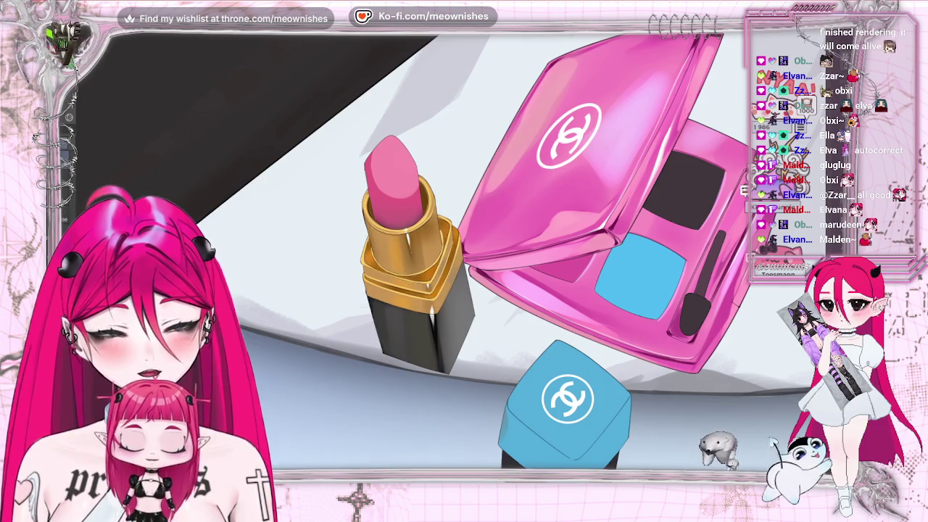
pyautogui.scroll(-3, 465, 253)
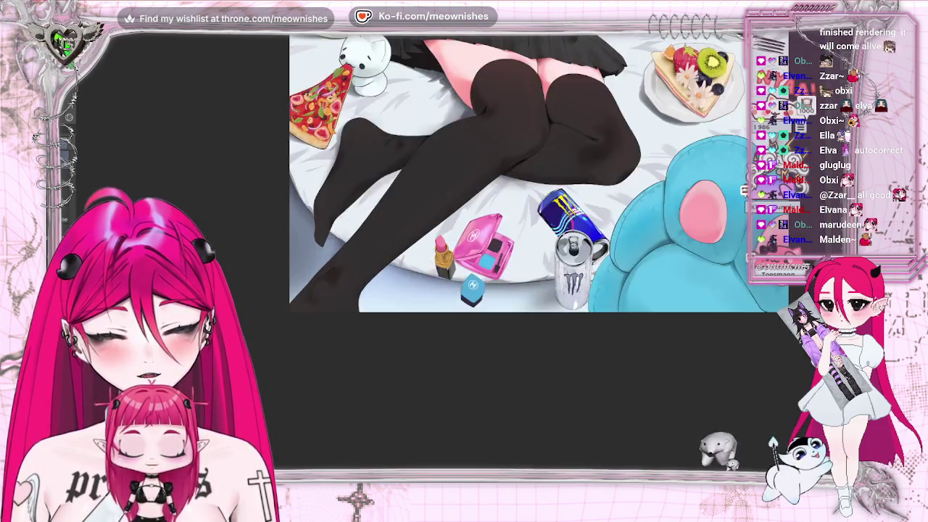
pyautogui.scroll(3, 464, 254)
pyautogui.scroll(3, 460, 257)
pyautogui.hotkey('ctrl', 'shift', 'd')
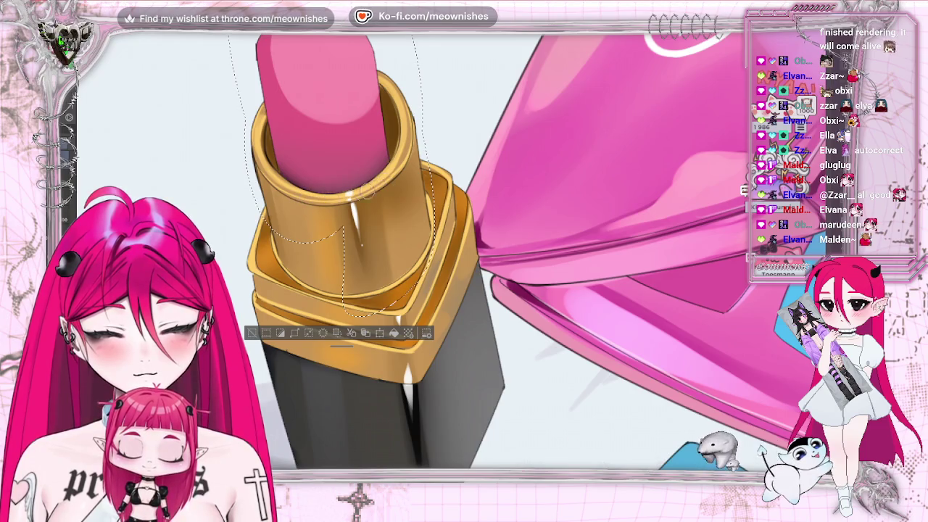
pyautogui.moveTo(371, 183); pyautogui.dragTo(373, 328)
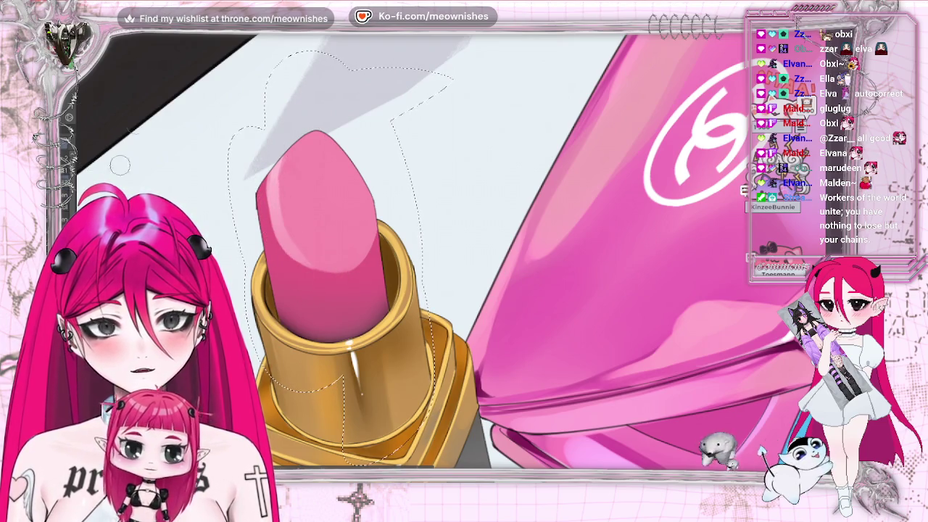
pyautogui.moveTo(274, 167); pyautogui.dragTo(307, 260)
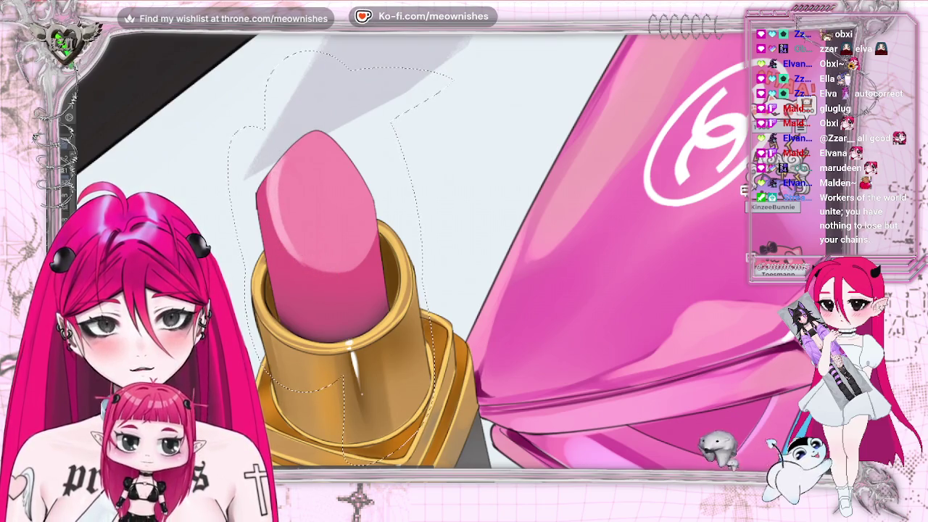
pyautogui.hotkey('ctrl', 'z')
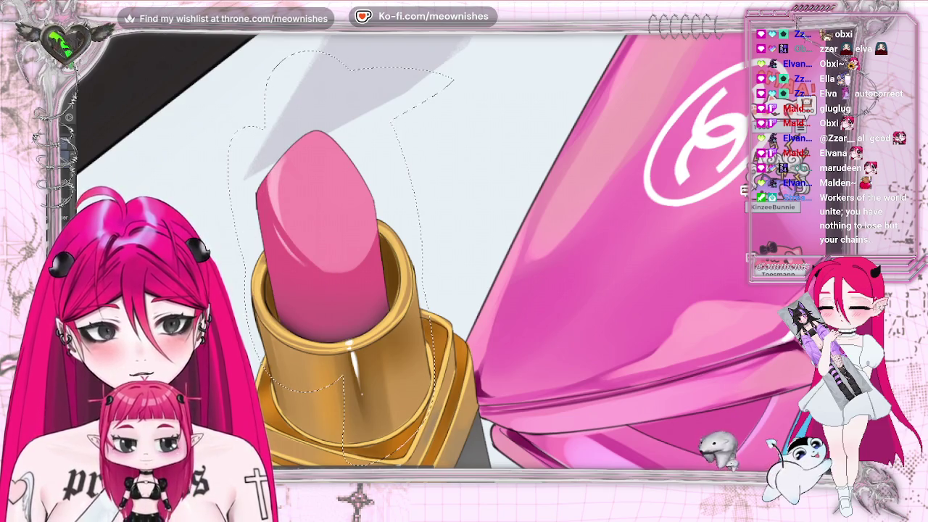
pyautogui.moveTo(262, 177); pyautogui.dragTo(266, 219)
pyautogui.hotkey('ctrl', 'z')
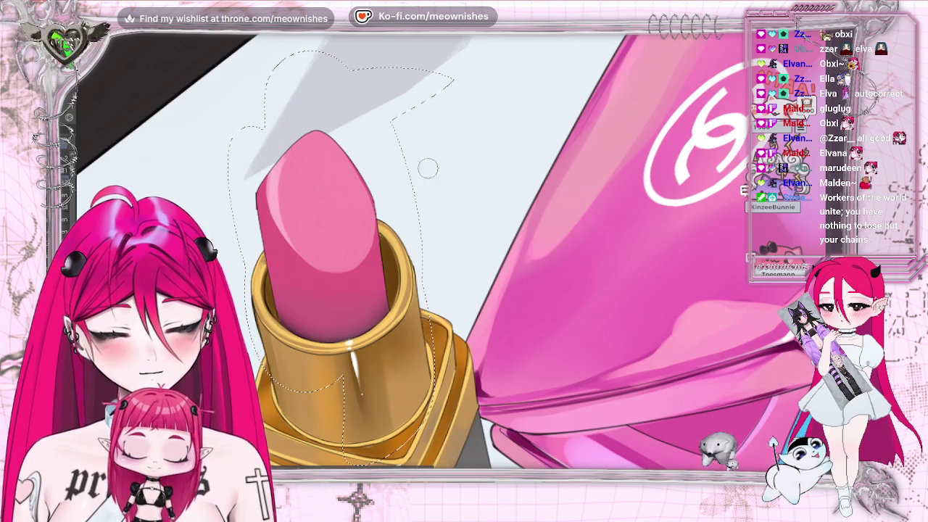
pyautogui.scroll(-3, 354, 183)
pyautogui.scroll(-2, 353, 183)
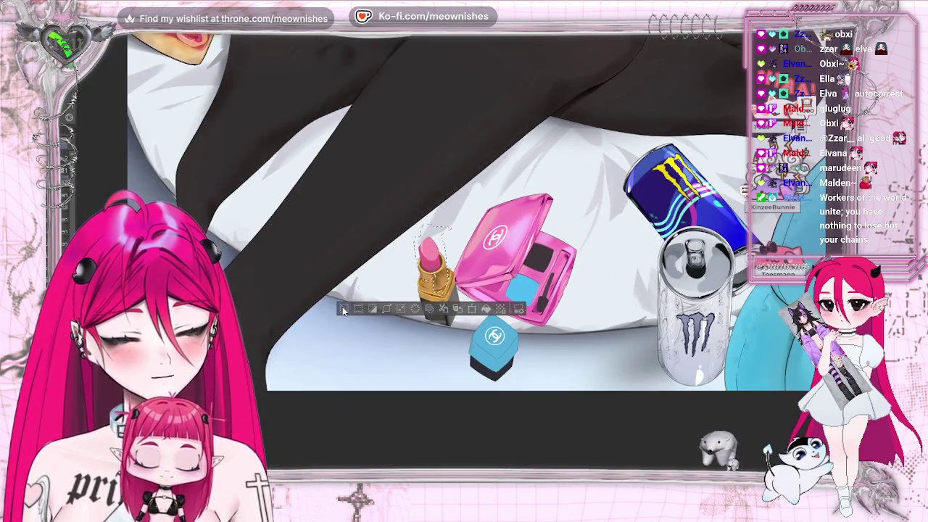
# Reselect the lipstick and paint light pink highlights on its tip
pyautogui.scroll(-2, 434, 254)
pyautogui.scroll(-3, 434, 254)
pyautogui.scroll(3, 460, 259)
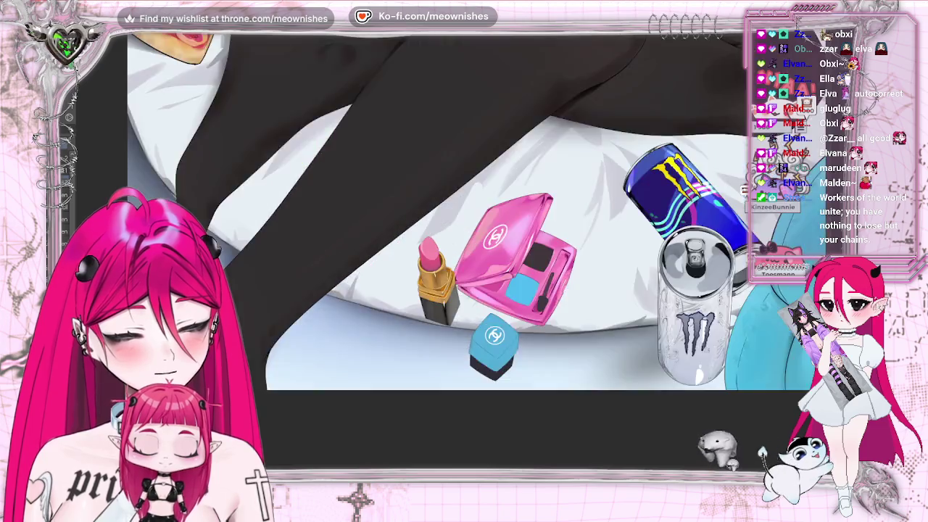
pyautogui.scroll(2, 460, 259)
pyautogui.scroll(1, 460, 259)
pyautogui.hotkey('ctrl', 'shift', 'd')
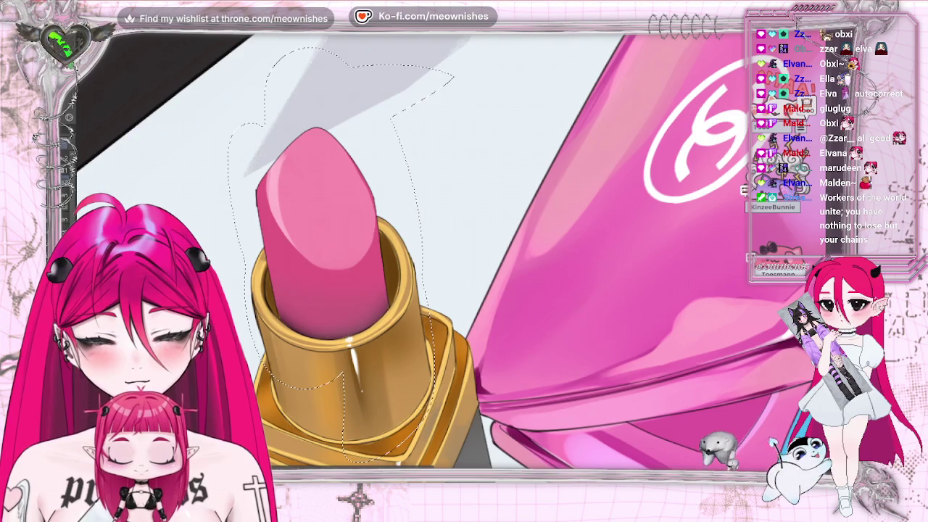
pyautogui.moveTo(305, 206)
pyautogui.mouseDown()
pyautogui.moveTo(303, 149)
pyautogui.moveTo(313, 196)
pyautogui.mouseUp()
pyautogui.moveTo(285, 158)
pyautogui.mouseDown()
pyautogui.moveTo(319, 239)
pyautogui.moveTo(307, 222)
pyautogui.mouseUp()
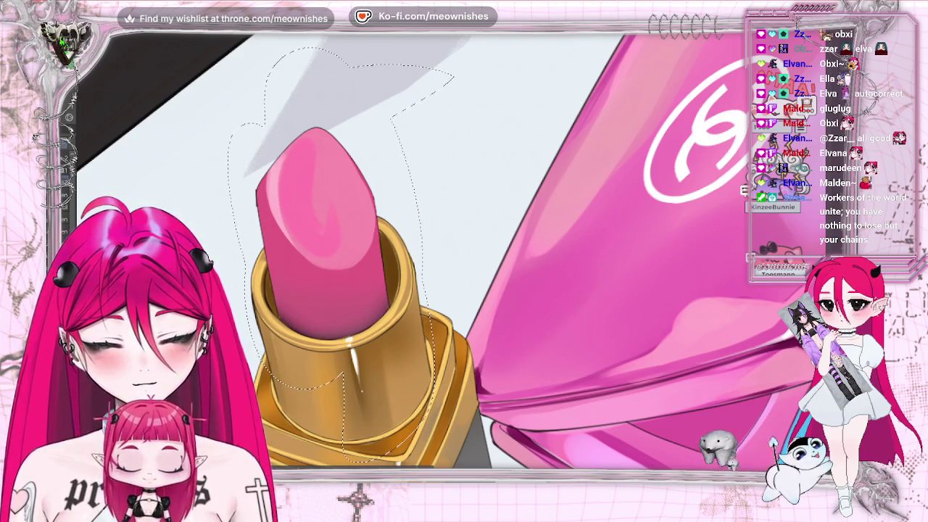
# Blend the tip highlights into smooth pink shading, then deselect the lipstick
pyautogui.moveTo(334, 174)
pyautogui.mouseDown()
pyautogui.moveTo(304, 145)
pyautogui.moveTo(319, 174)
pyautogui.mouseUp()
pyautogui.moveTo(356, 203)
pyautogui.mouseDown()
pyautogui.moveTo(299, 228)
pyautogui.moveTo(363, 218)
pyautogui.mouseUp()
pyautogui.moveTo(363, 159)
pyautogui.mouseDown()
pyautogui.moveTo(319, 254)
pyautogui.moveTo(359, 239)
pyautogui.mouseUp()
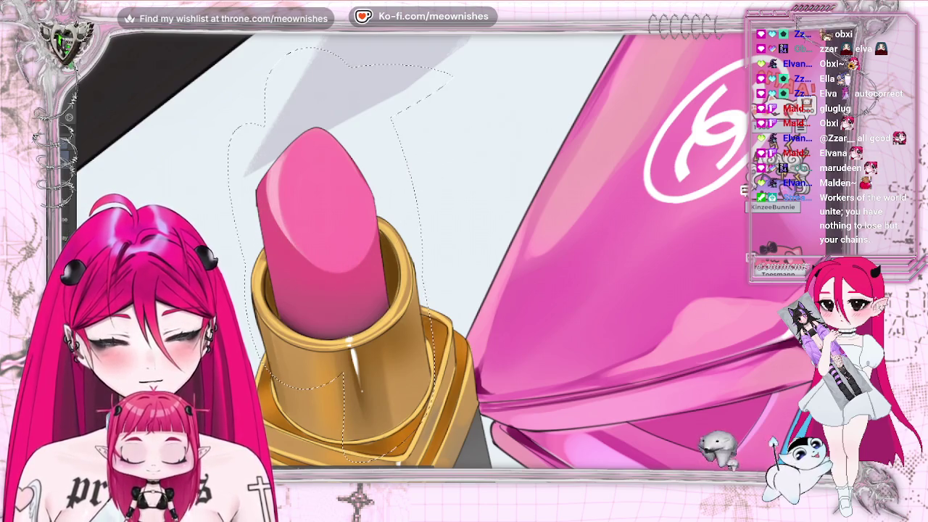
pyautogui.scroll(-3, 455, 260)
pyautogui.scroll(-3, 455, 260)
pyautogui.hotkey('ctrl', 'd')
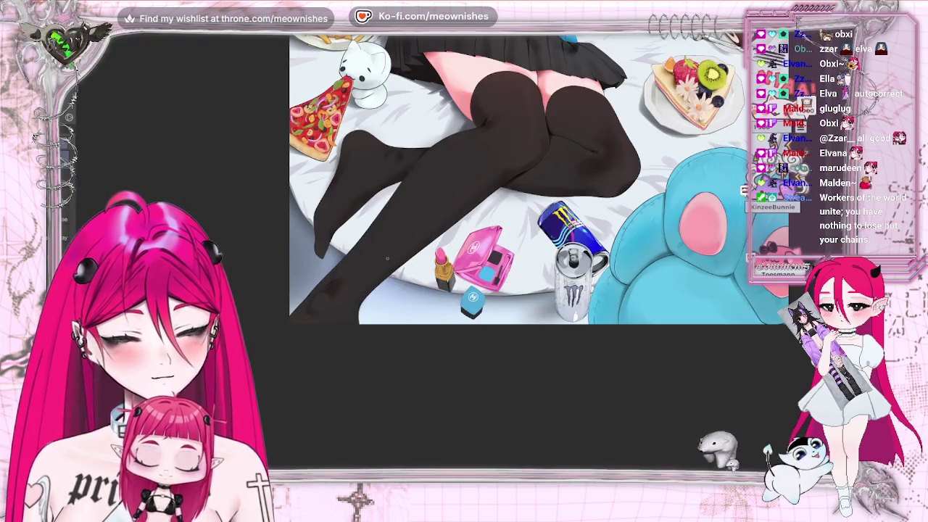
# Zoom out and back in on the blue Chanel cube below the compact
pyautogui.scroll(-3, 455, 260)
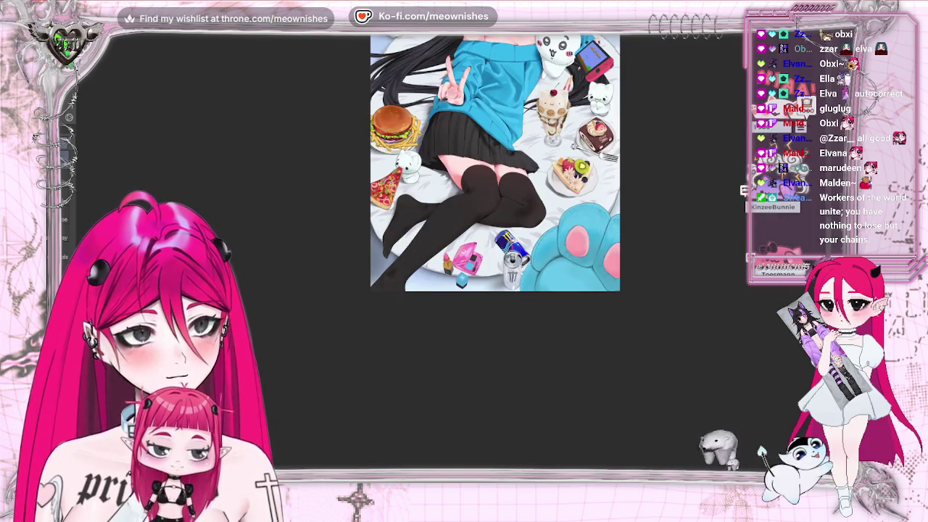
pyautogui.scroll(-2, 453, 259)
pyautogui.scroll(10, 452, 258)
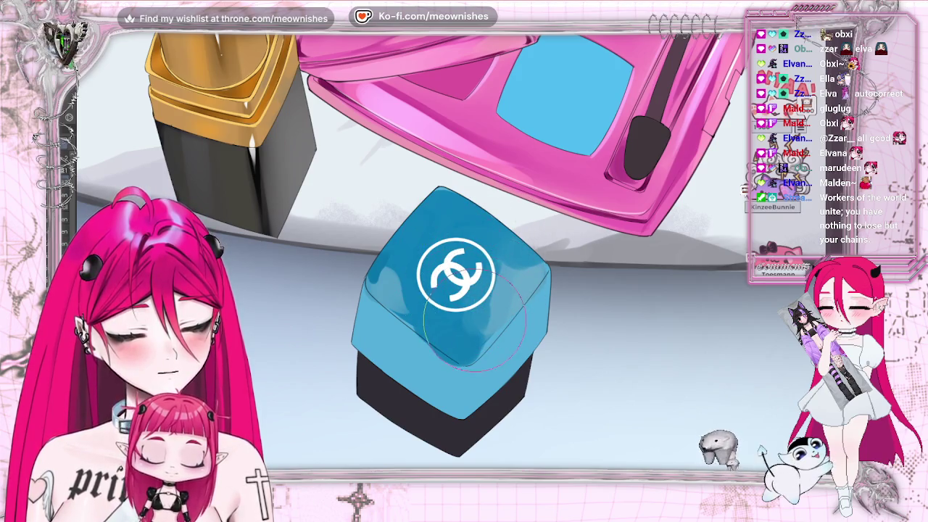
# Mirror the canvas to check the drawing, then flip it back and zoom onto the blue cap
pyautogui.press('h')
pyautogui.press('h')
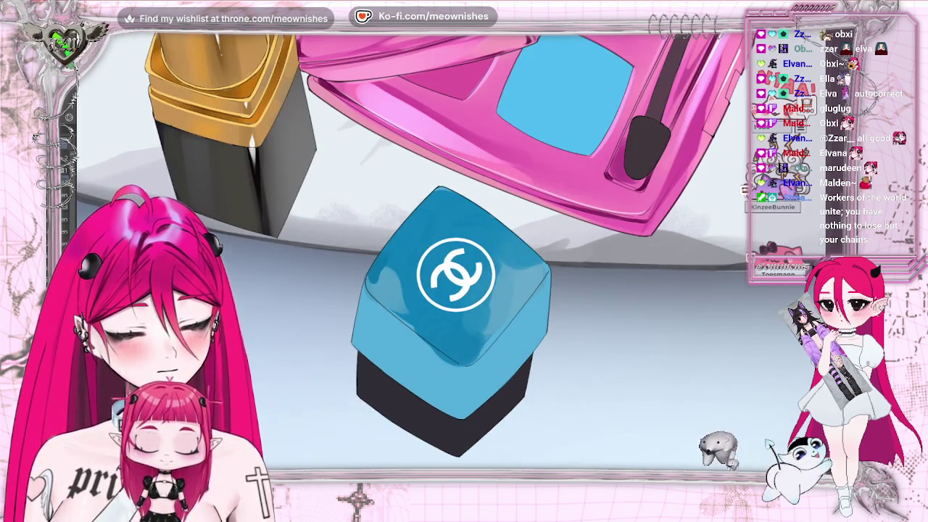
pyautogui.scroll(-5, 450, 290)
pyautogui.scroll(5, 450, 290)
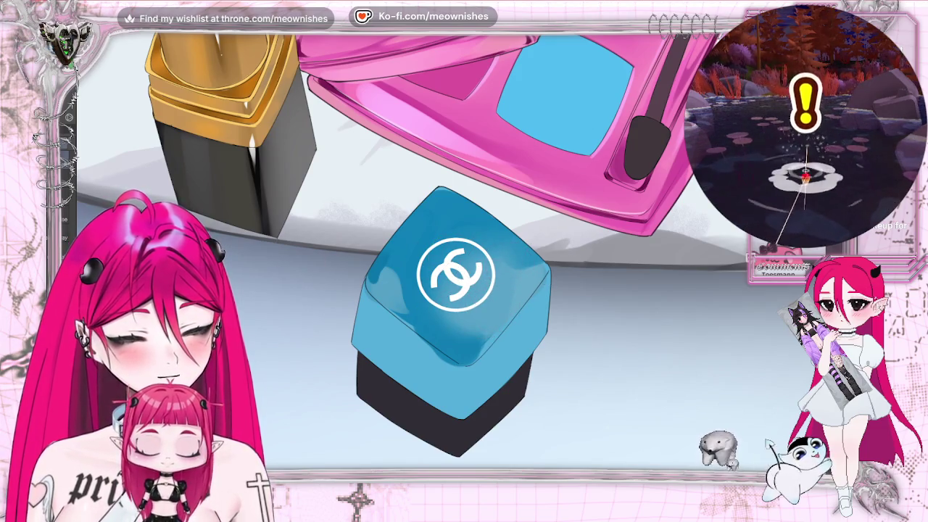
pyautogui.scroll(-3, 455, 319)
pyautogui.scroll(-3, 456, 319)
pyautogui.scroll(3, 451, 264)
pyautogui.scroll(3, 451, 264)
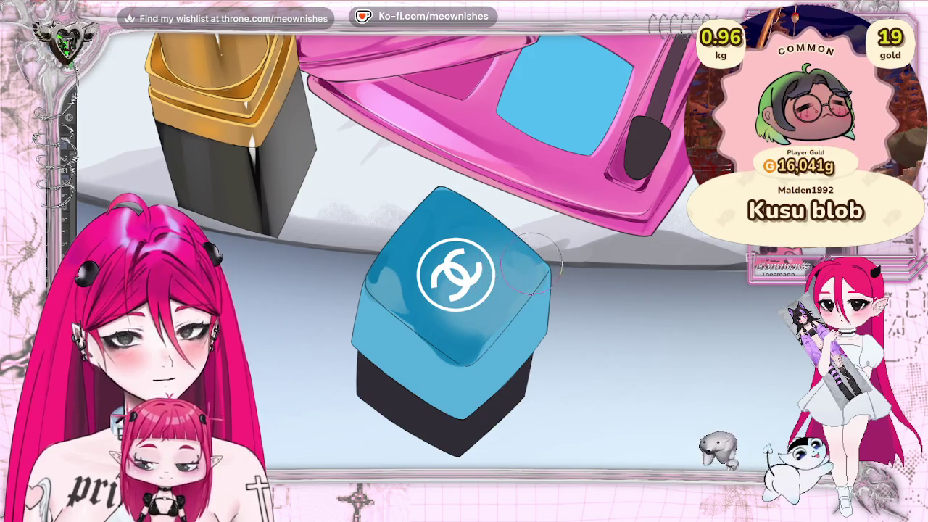
pyautogui.press('h')
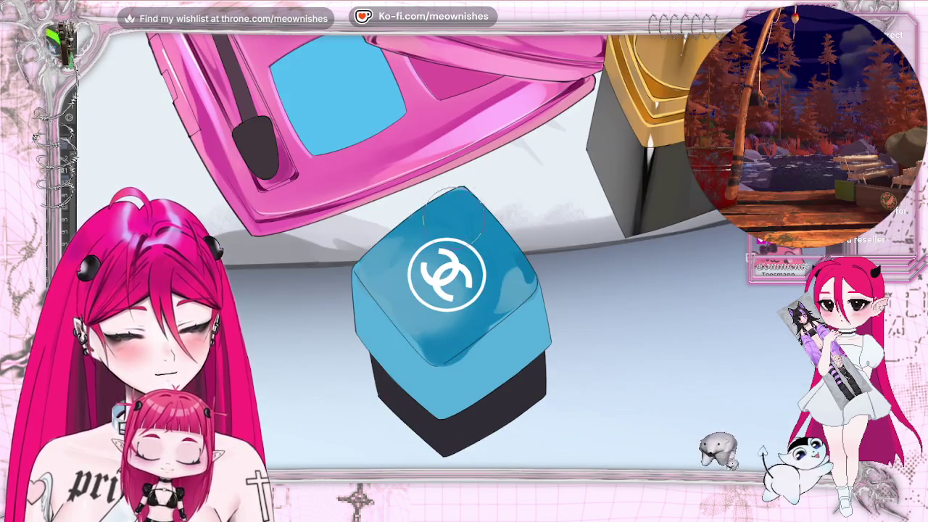
pyautogui.press('h')
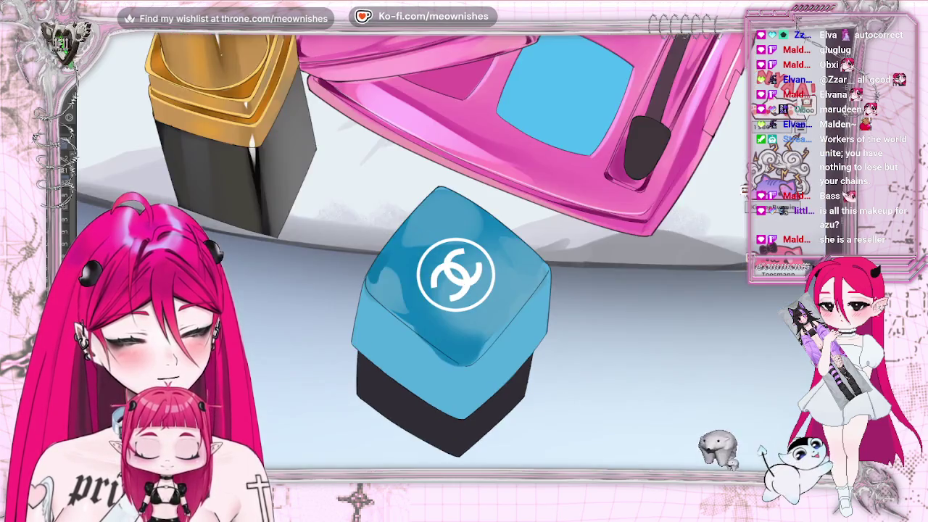
pyautogui.scroll(-5, 449, 247)
pyautogui.scroll(5, 449, 247)
pyautogui.scroll(2, 453, 272)
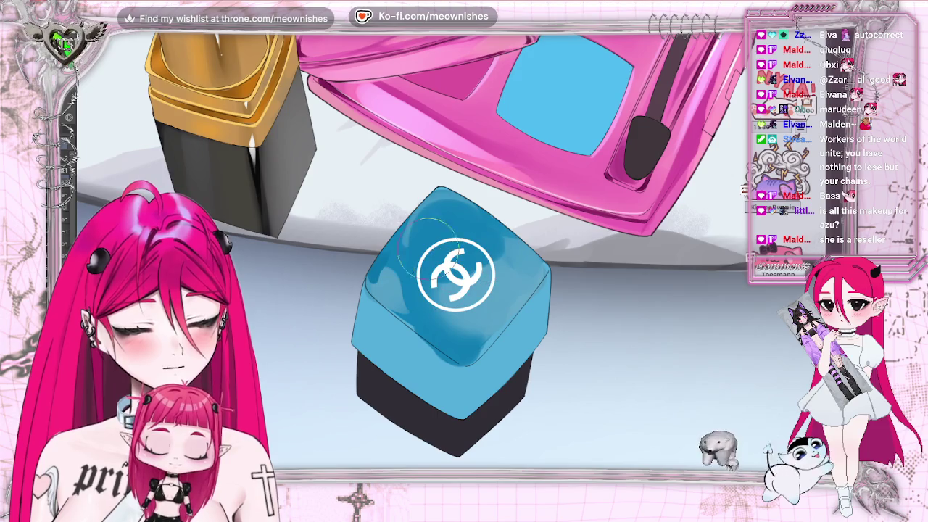
# Darken the cap's right and lower faces, review the whole illustration, and undo the last change
pyautogui.moveTo(468, 313)
pyautogui.mouseDown()
pyautogui.moveTo(493, 240)
pyautogui.moveTo(507, 308)
pyautogui.mouseUp()
pyautogui.moveTo(446, 334); pyautogui.dragTo(507, 265)
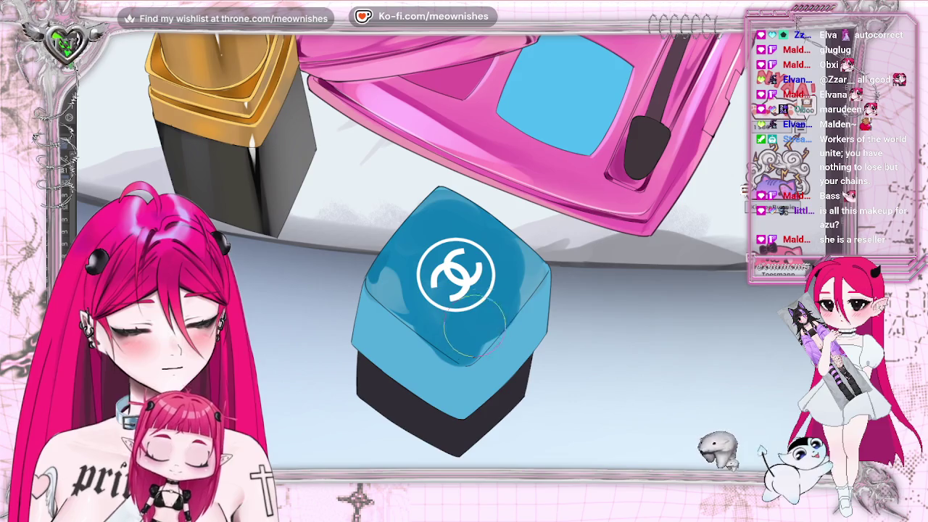
pyautogui.hotkey('ctrl', '0')
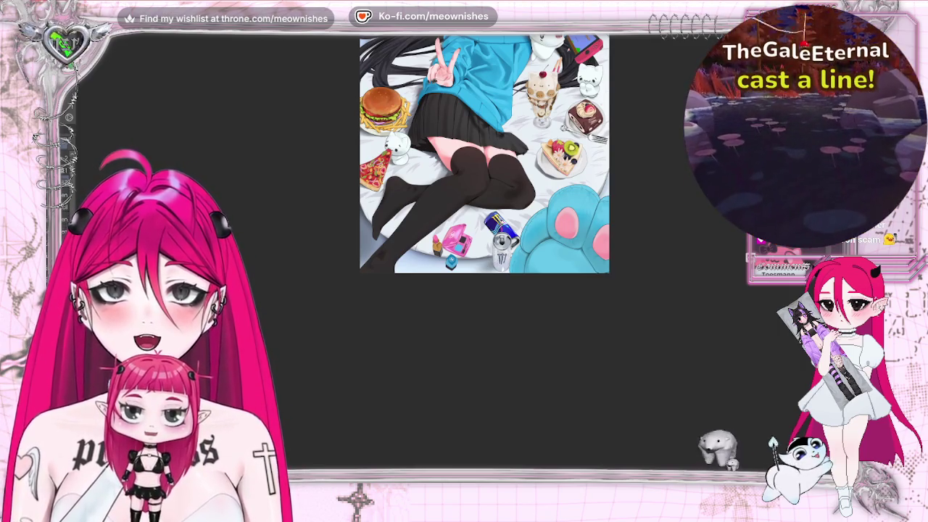
pyautogui.scroll(5, 450, 239)
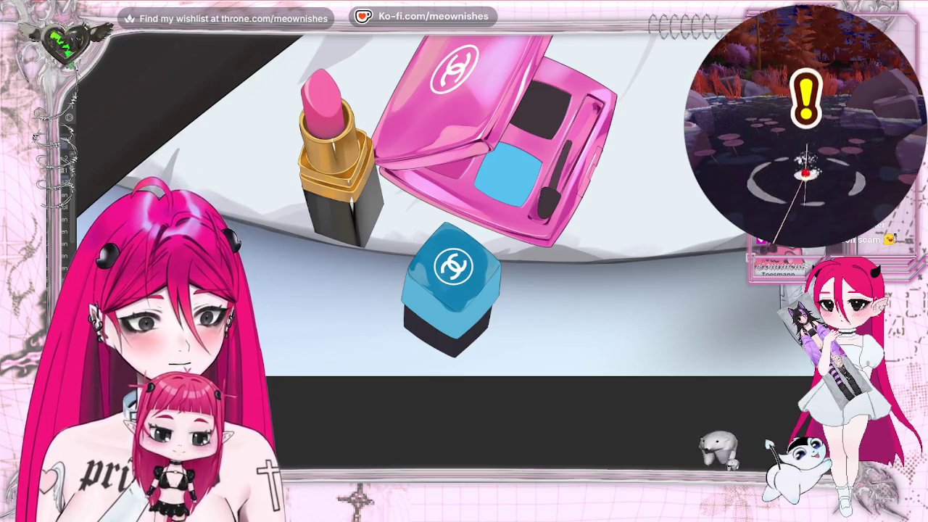
pyautogui.scroll(5, 453, 272)
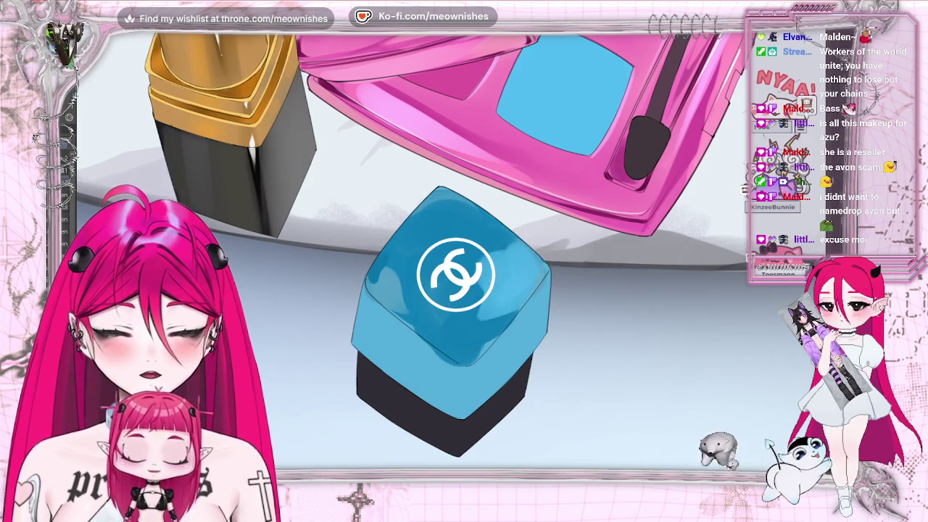
pyautogui.hotkey('ctrl', '0')
pyautogui.hotkey('ctrl', 'z')
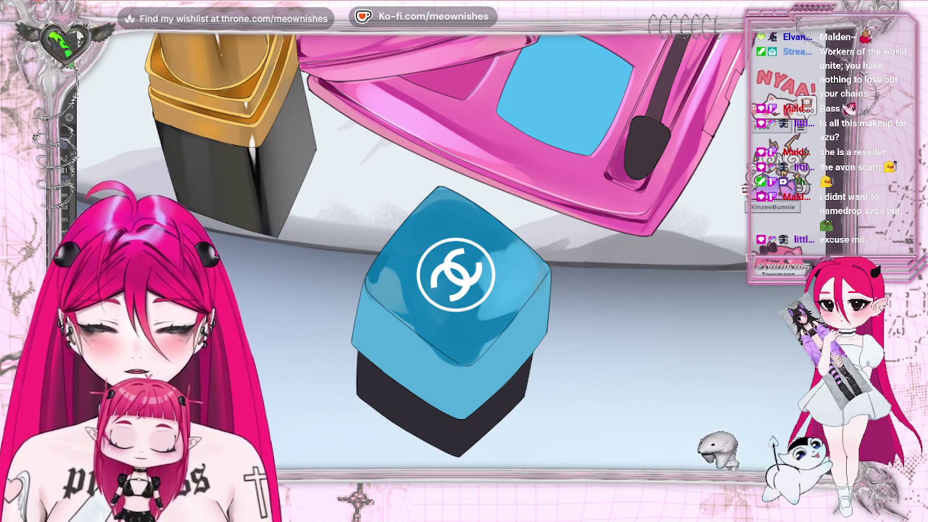
# Apply Hue/Saturation/Luminosity to the blue cap with saturation 24 and luminosity -2
pyautogui.hotkey('alt', 'e')
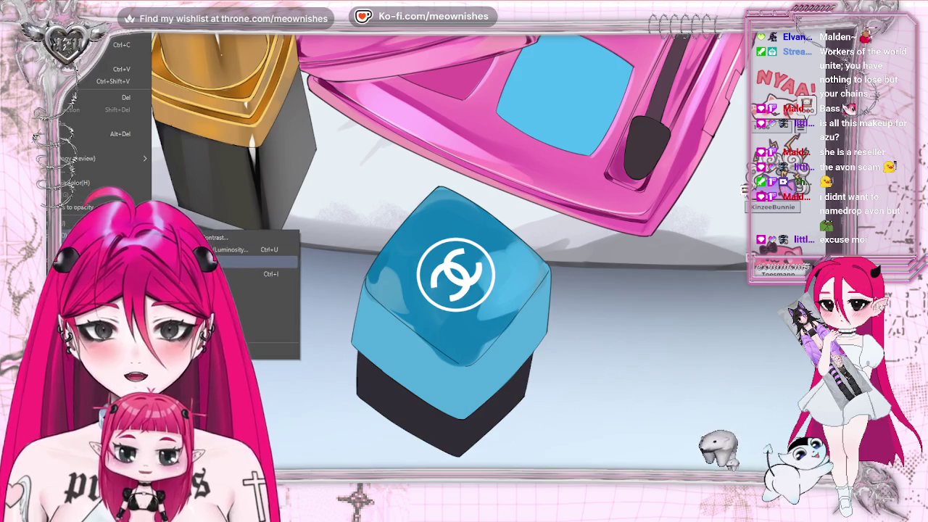
pyautogui.click(265, 249)
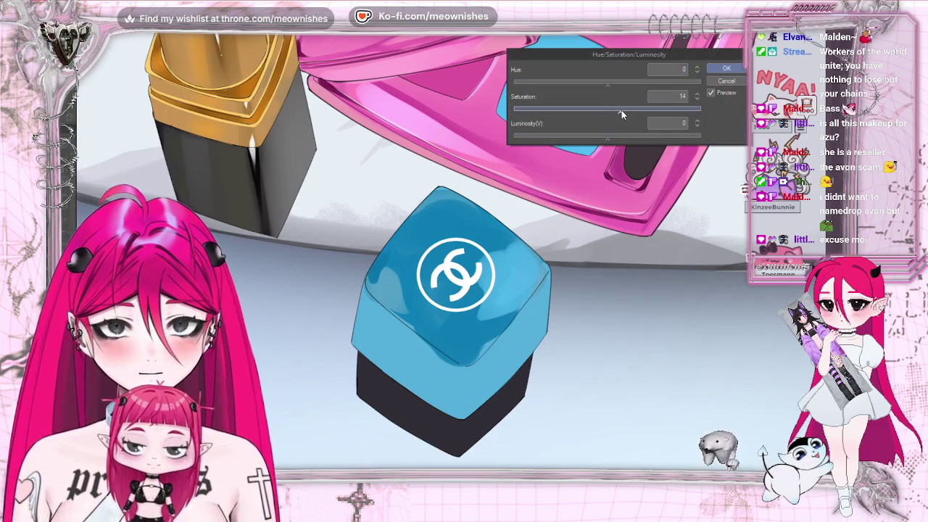
pyautogui.moveTo(622, 110); pyautogui.dragTo(612, 81)
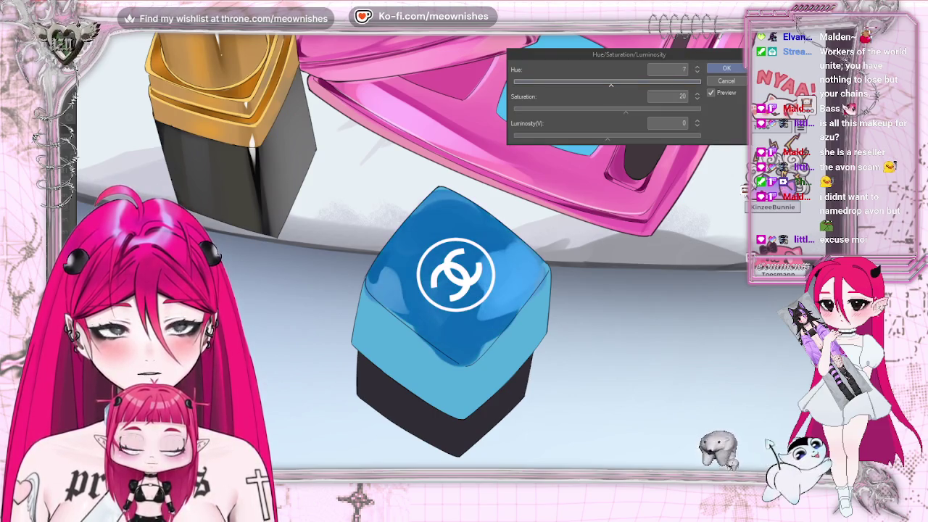
pyautogui.scroll(-2, 464, 268)
pyautogui.scroll(-2, 465, 268)
pyautogui.scroll(-2, 464, 269)
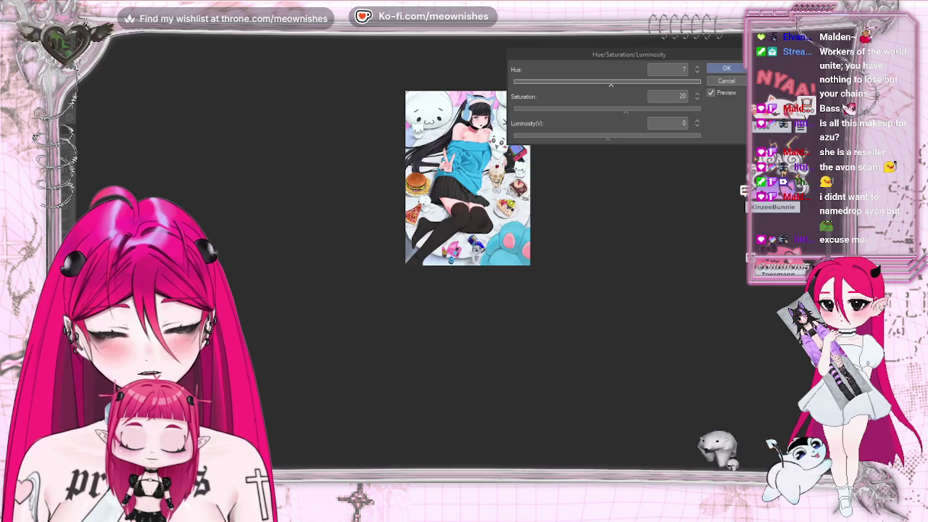
pyautogui.scroll(3, 453, 247)
pyautogui.scroll(2, 453, 246)
pyautogui.moveTo(611, 81)
pyautogui.mouseDown()
pyautogui.moveTo(626, 82)
pyautogui.moveTo(610, 83)
pyautogui.moveTo(630, 109)
pyautogui.moveTo(606, 141)
pyautogui.mouseUp()
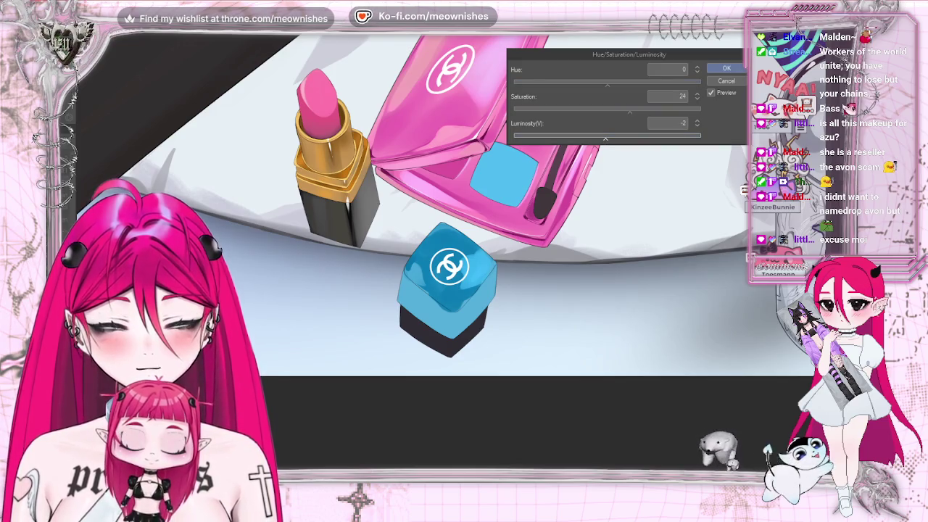
pyautogui.click(726, 68)
pyautogui.scroll(4, 447, 276)
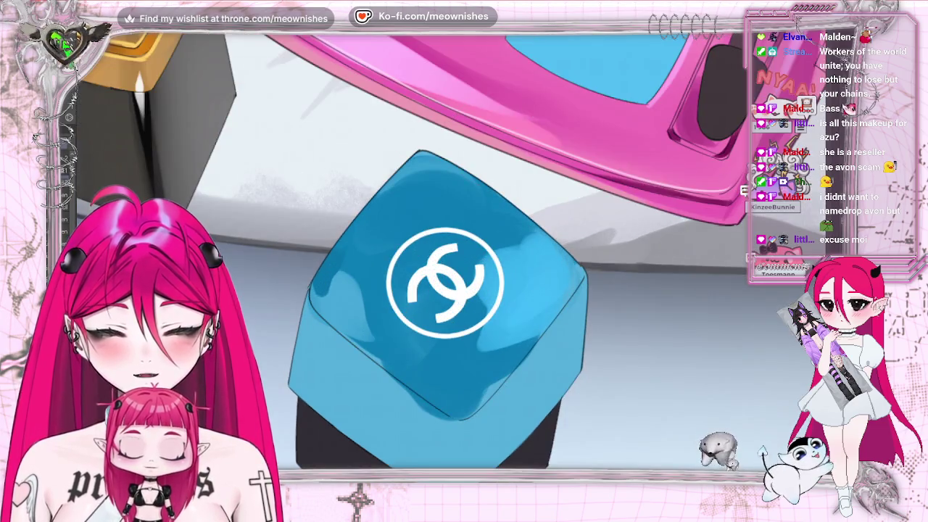
# Lighten the cube's lower face and the cap's lower left with soft light-blue strokes, undoing one
pyautogui.moveTo(441, 415); pyautogui.dragTo(401, 390)
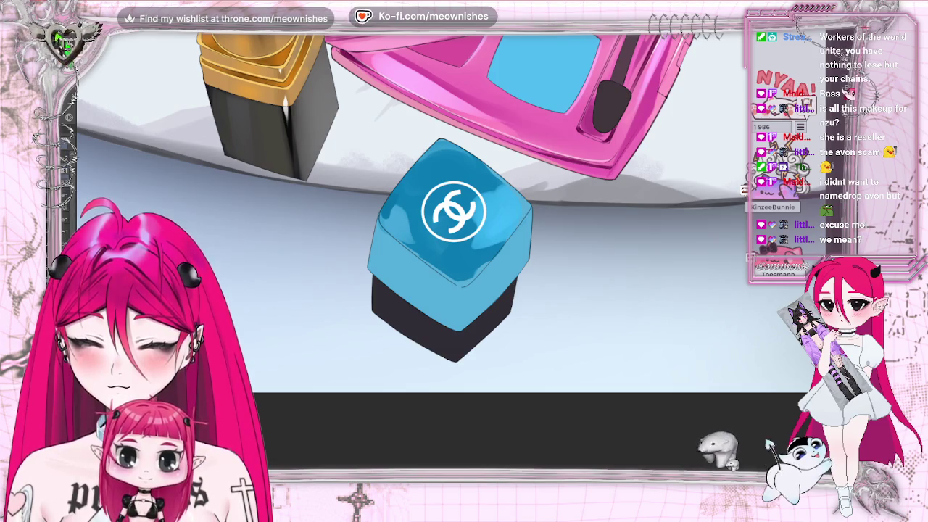
pyautogui.moveTo(450, 277); pyautogui.dragTo(417, 293)
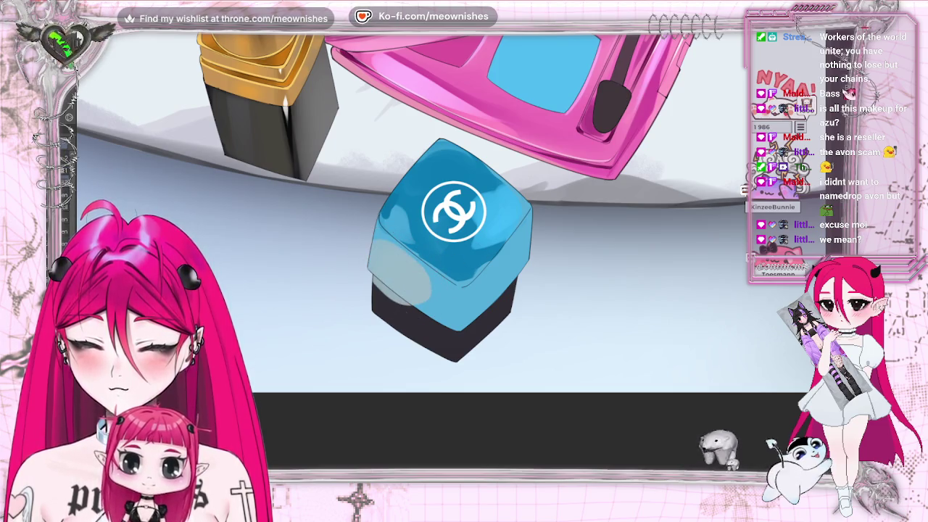
pyautogui.hotkey('ctrl', 'z')
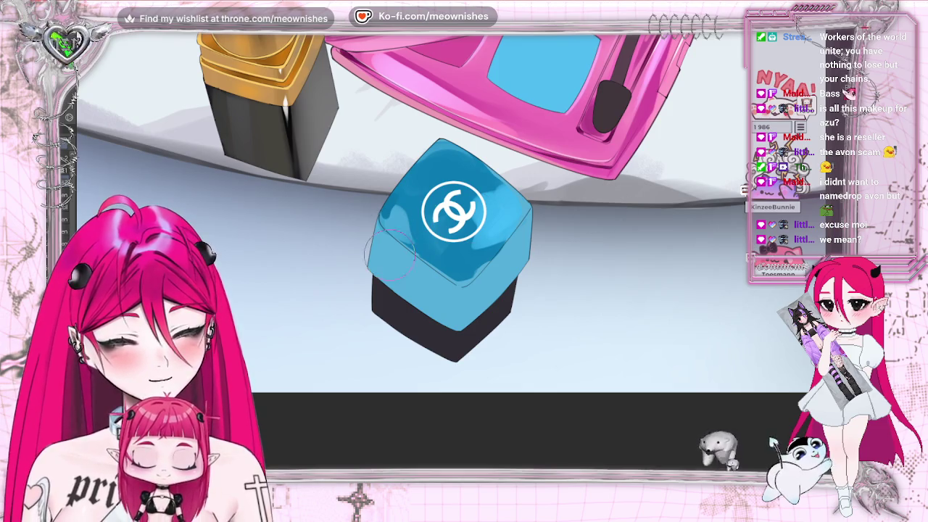
pyautogui.moveTo(370, 232)
pyautogui.mouseDown()
pyautogui.moveTo(395, 265)
pyautogui.moveTo(428, 290)
pyautogui.moveTo(438, 286)
pyautogui.mouseUp()
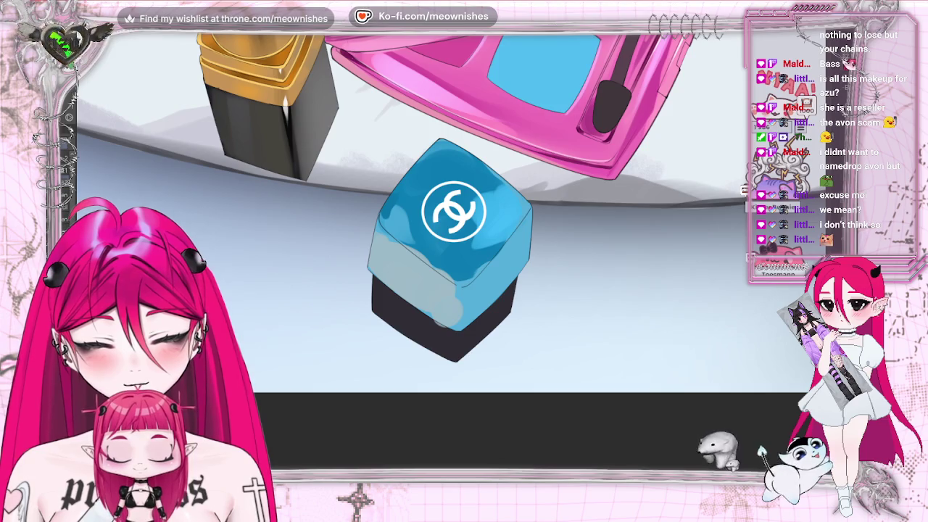
# Add lighter blue on the cube's right face and soften its dark lower edge
pyautogui.moveTo(490, 283)
pyautogui.mouseDown()
pyautogui.moveTo(512, 251)
pyautogui.moveTo(486, 298)
pyautogui.mouseUp()
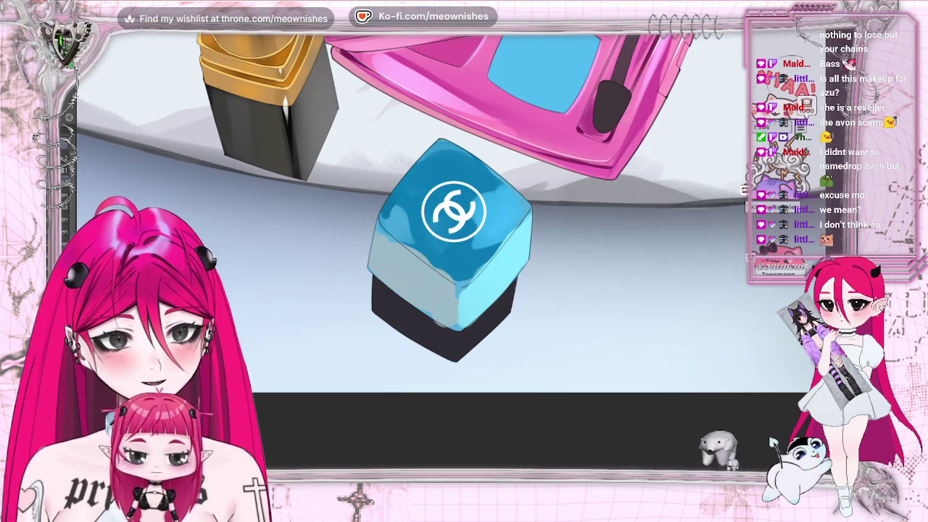
pyautogui.scroll(-5, 451, 250)
pyautogui.scroll(-3, 451, 251)
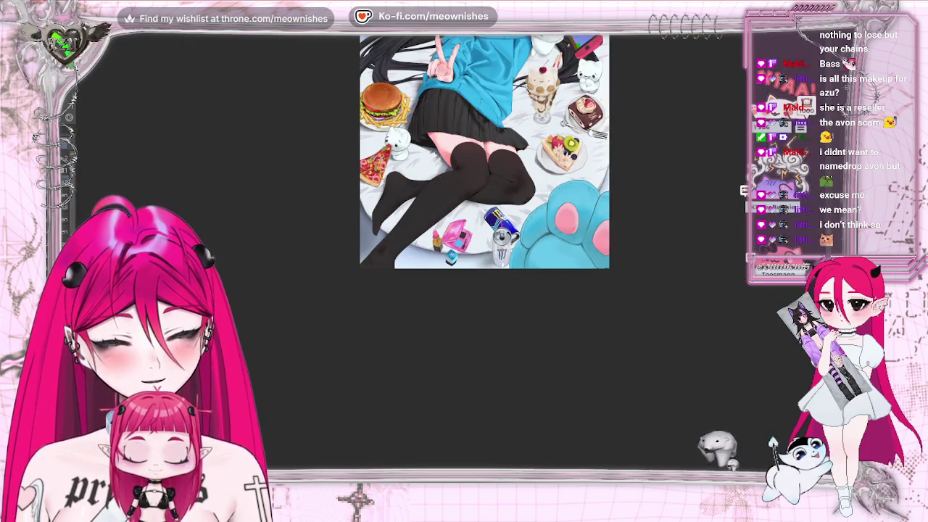
pyautogui.scroll(4, 451, 250)
pyautogui.scroll(3, 451, 250)
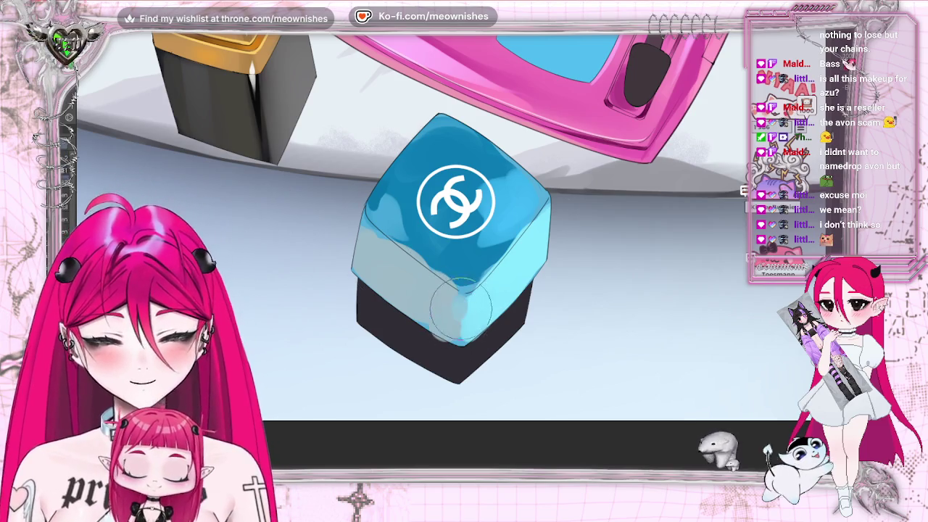
pyautogui.moveTo(462, 299)
pyautogui.mouseDown()
pyautogui.moveTo(459, 316)
pyautogui.moveTo(450, 314)
pyautogui.mouseUp()
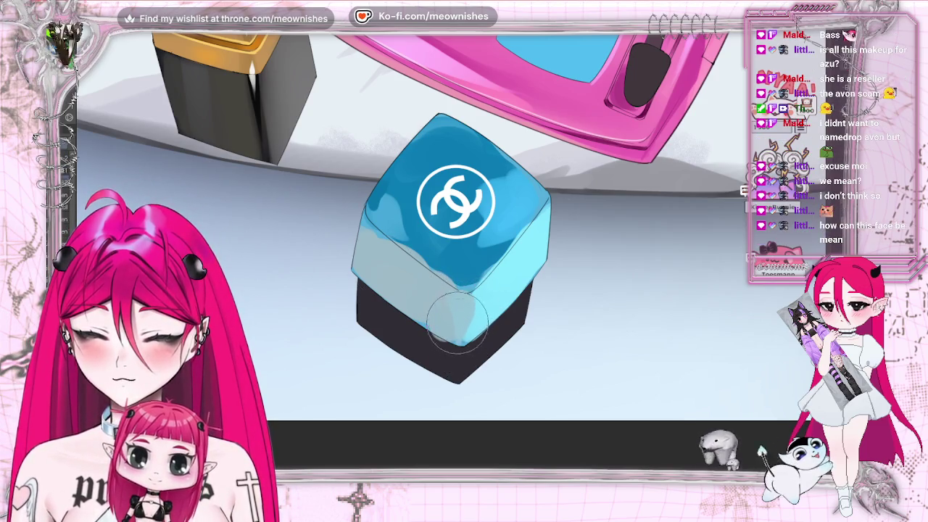